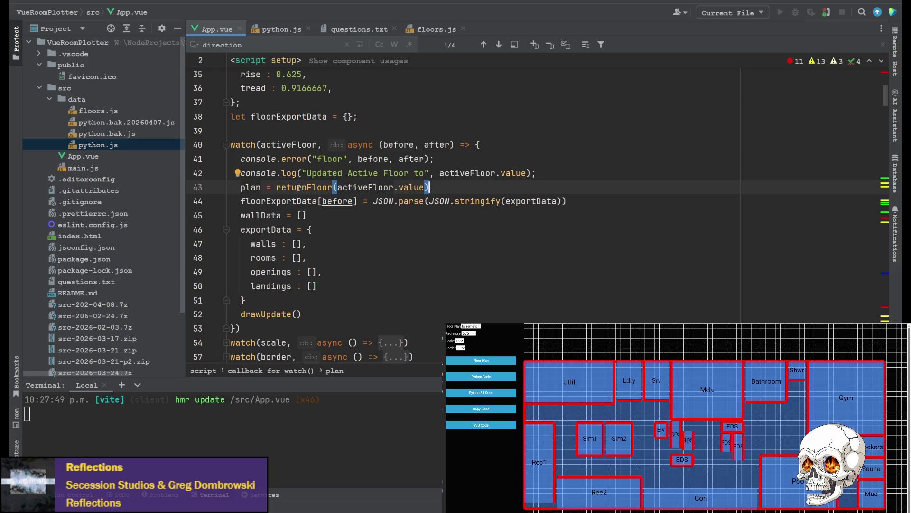
Step: Find exportData in App.vue, then open python.js scrolled to the top of generate3dWallPython
{"action": "double_click", "coordinate": [270, 229]}
{"action": "key", "text": "ctrl+f"}
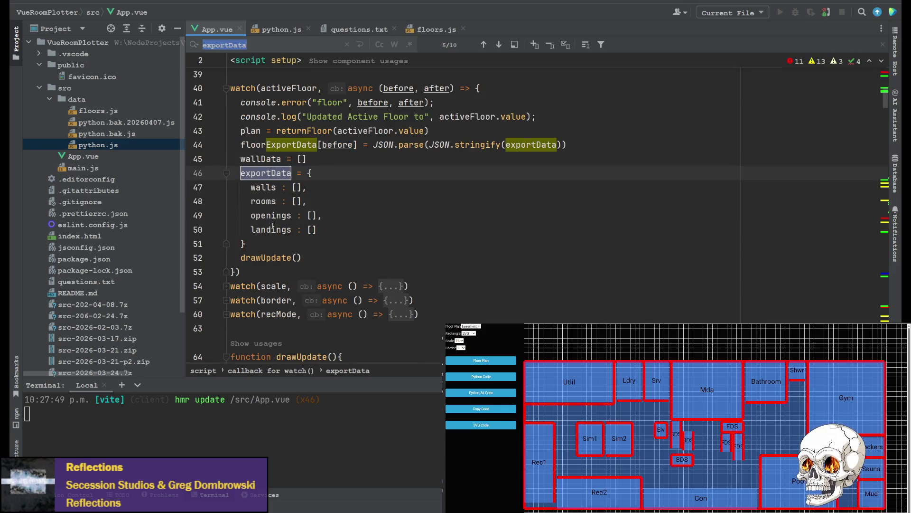
{"action": "left_click", "coordinate": [281, 29]}
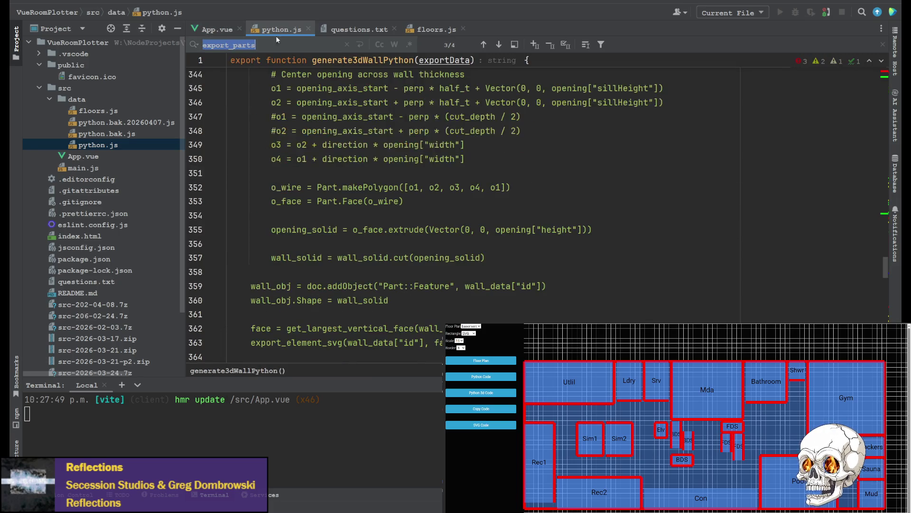
{"action": "scroll", "coordinate": [334, 211], "scroll_direction": "down", "scroll_amount": 20}
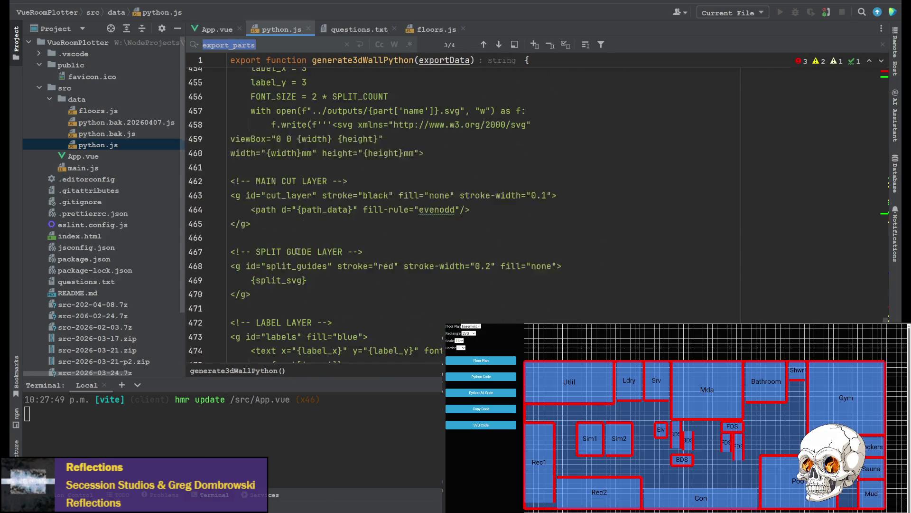
{"action": "scroll", "coordinate": [318, 244], "scroll_direction": "up", "scroll_amount": 6}
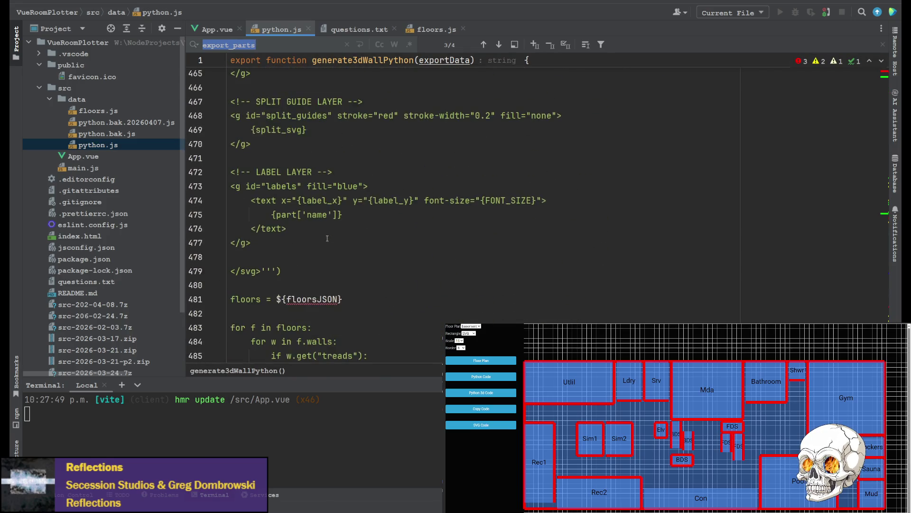
{"action": "left_click", "coordinate": [323, 298]}
{"action": "scroll", "coordinate": [323, 298], "scroll_direction": "up", "scroll_amount": 20}
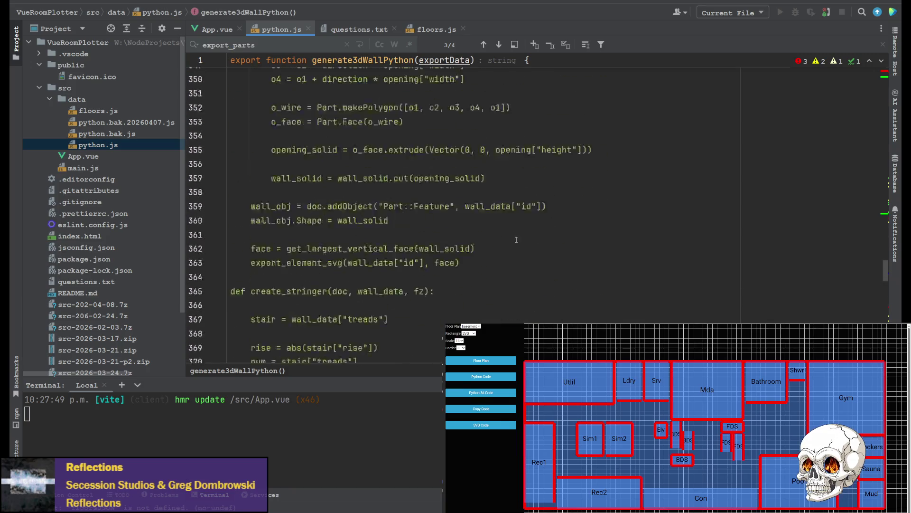
{"action": "scroll", "coordinate": [516, 240], "scroll_direction": "up", "scroll_amount": 20}
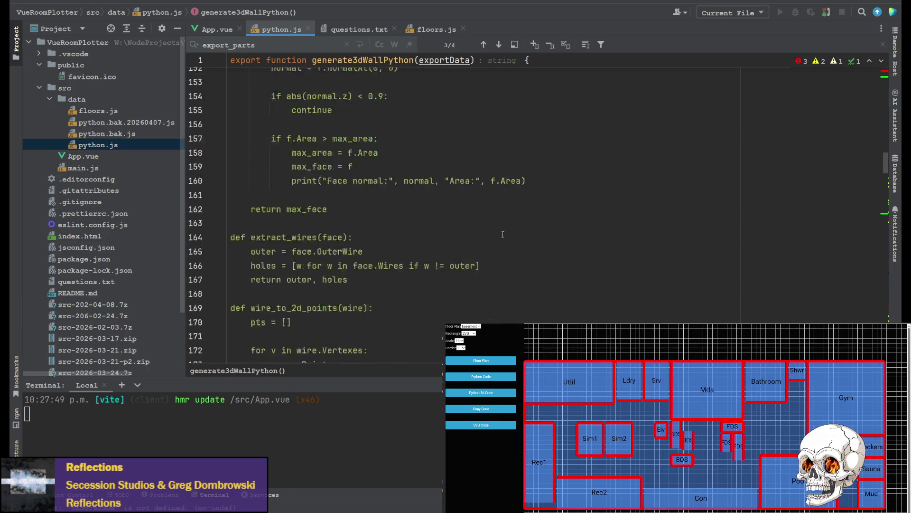
{"action": "scroll", "coordinate": [502, 234], "scroll_direction": "up", "scroll_amount": 20}
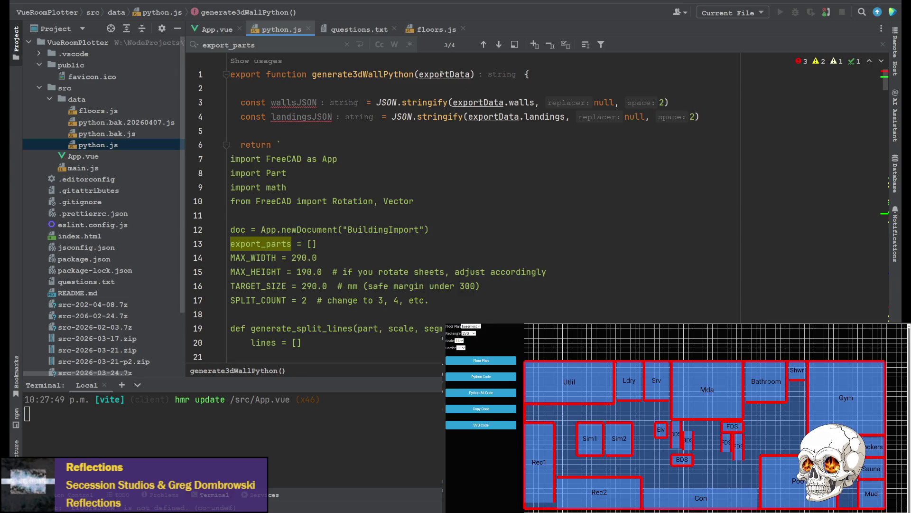
Step: Rename wallsJSON to floorJSON and stringify the whole exportData instead of exportData.walls
{"action": "left_click", "coordinate": [470, 74]}
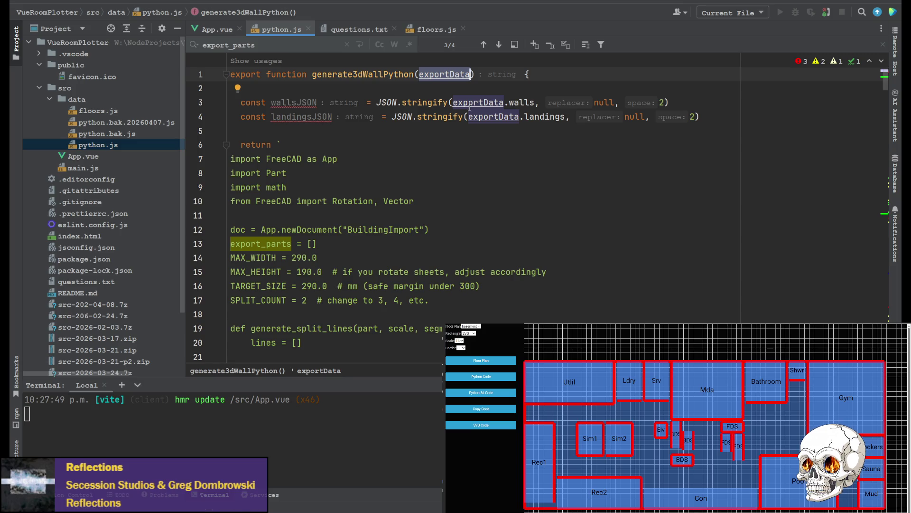
{"action": "key", "text": "ctrl+Left"}
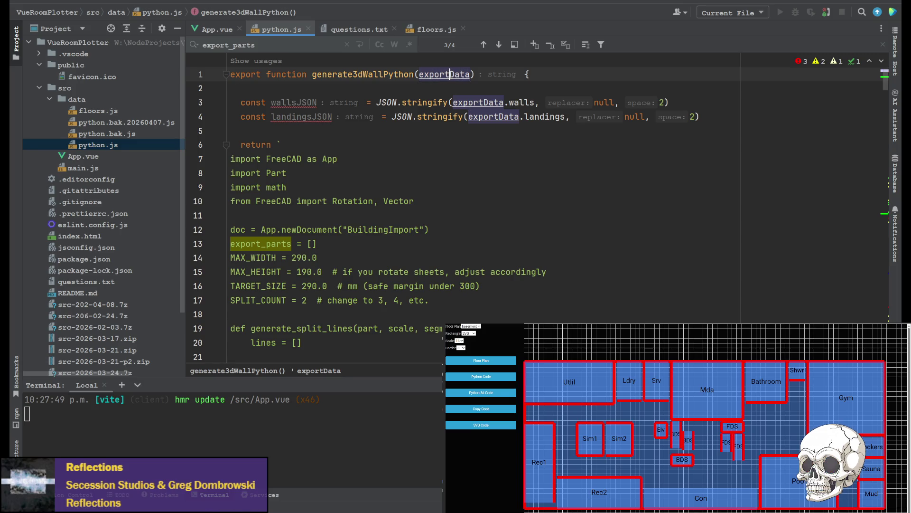
{"action": "key", "text": "Delete"}
{"action": "key", "text": "Delete"}
{"action": "key", "text": "Delete"}
{"action": "type", "text": "floor"}
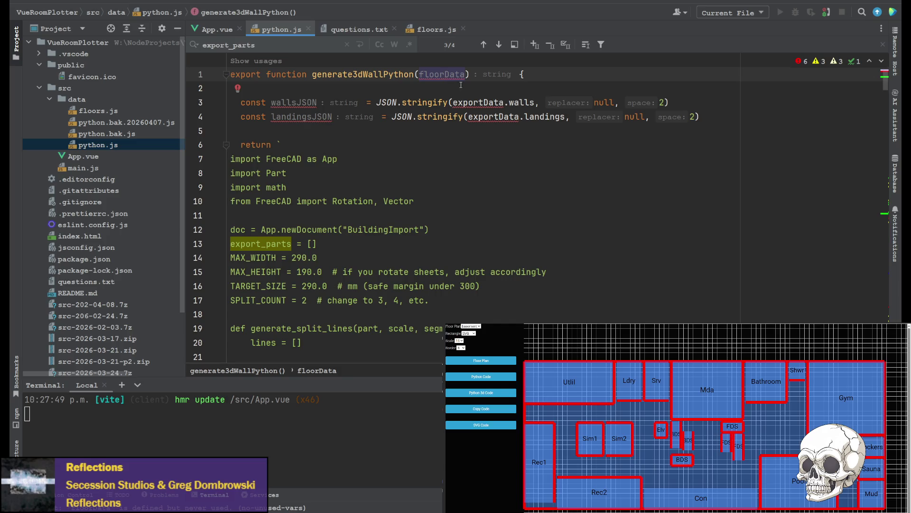
{"action": "key", "text": "ctrl+z"}
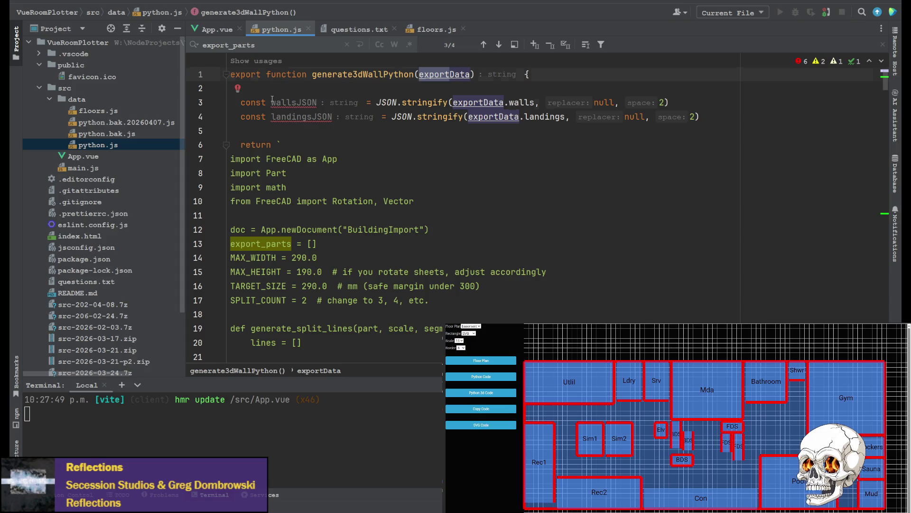
{"action": "left_click_drag", "start_coordinate": [271, 102], "coordinate": [298, 102]}
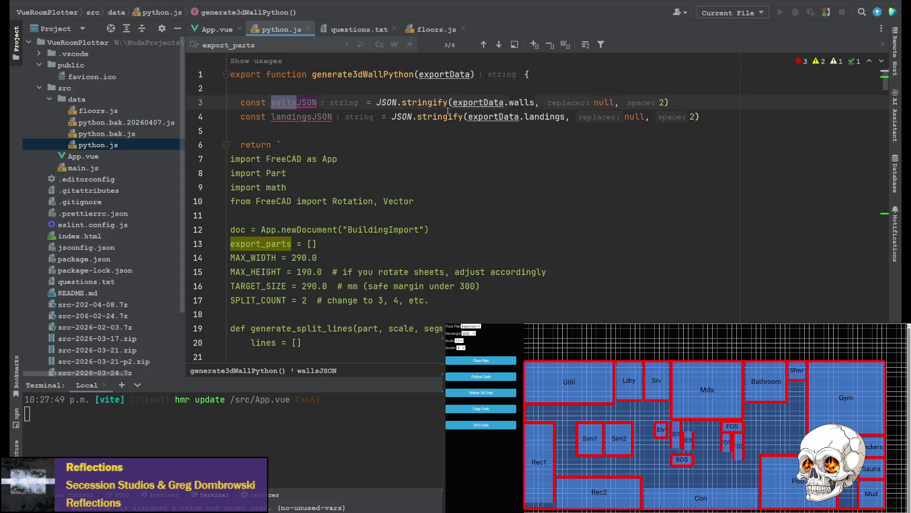
{"action": "type", "text": "floor"}
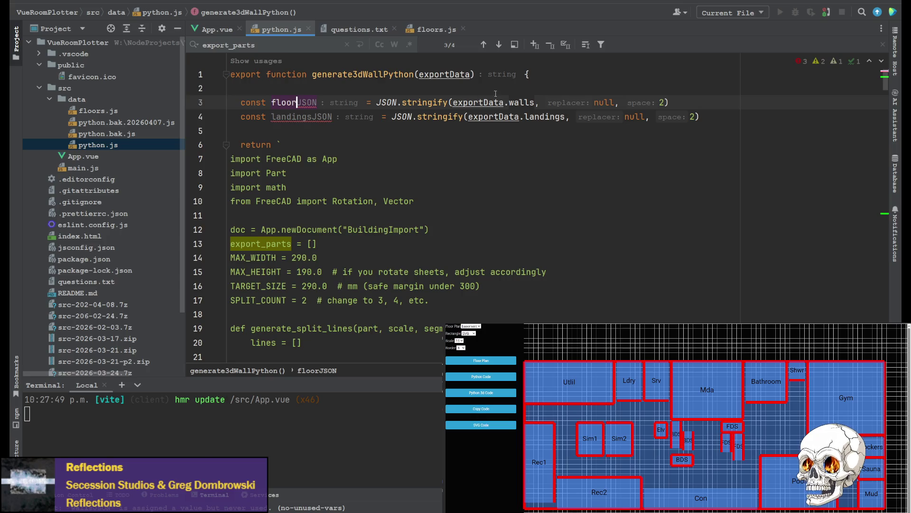
{"action": "double_click", "coordinate": [522, 102]}
{"action": "key", "text": "BackSpace"}
{"action": "key", "text": "BackSpace"}
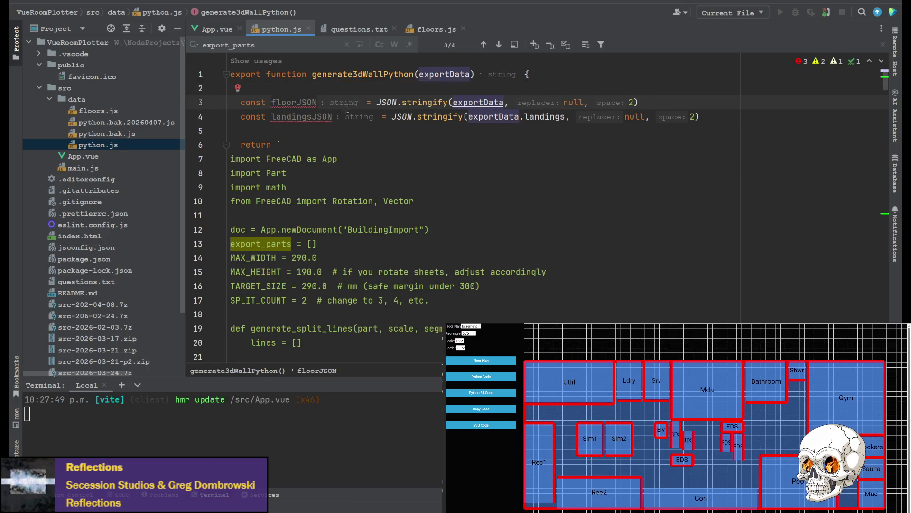
Step: Comment out the landingsJSON line and locate the generate3dWallPython call in App.vue
{"action": "left_click", "coordinate": [241, 116]}
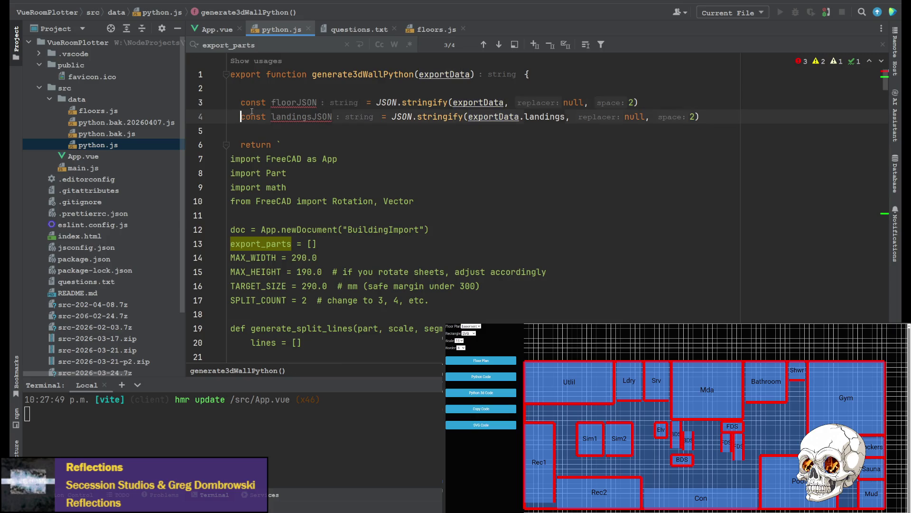
{"action": "key", "text": "ctrl+slash"}
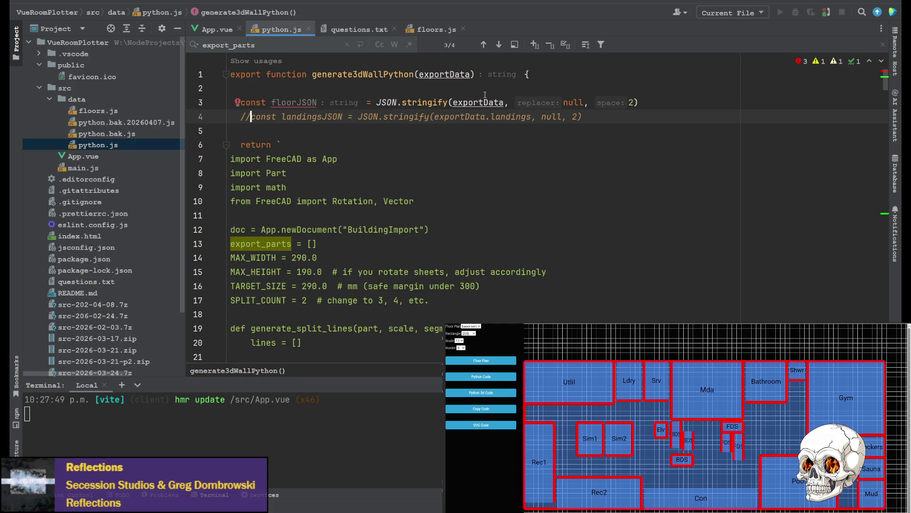
{"action": "left_click", "coordinate": [376, 76]}
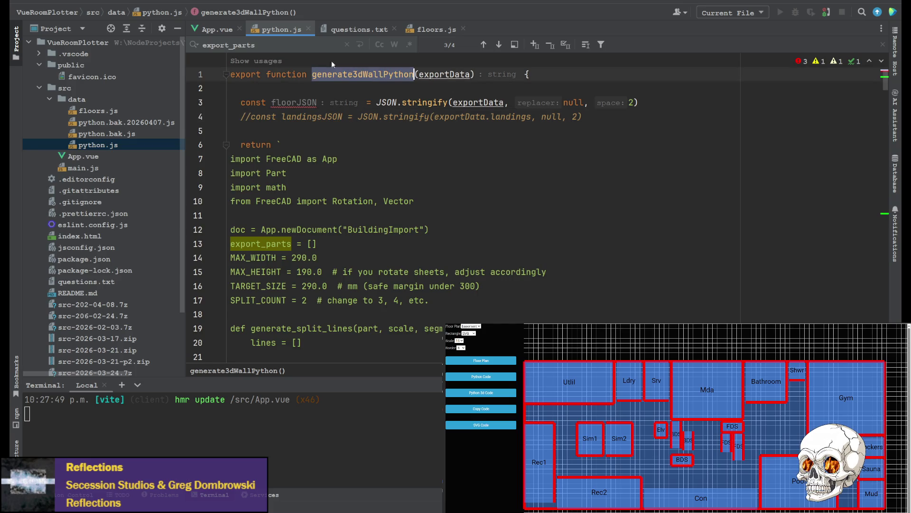
{"action": "left_click", "coordinate": [216, 30]}
{"action": "key", "text": "ctrl+f"}
{"action": "type", "text": "generate3dWallPython"}
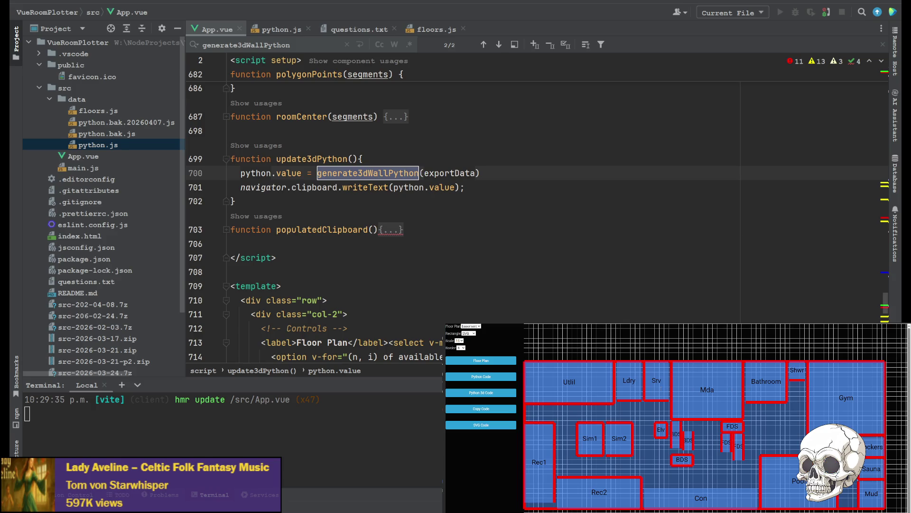
Step: Change the generate3dWallPython argument on line 700 to floorExportData
{"action": "double_click", "coordinate": [466, 173]}
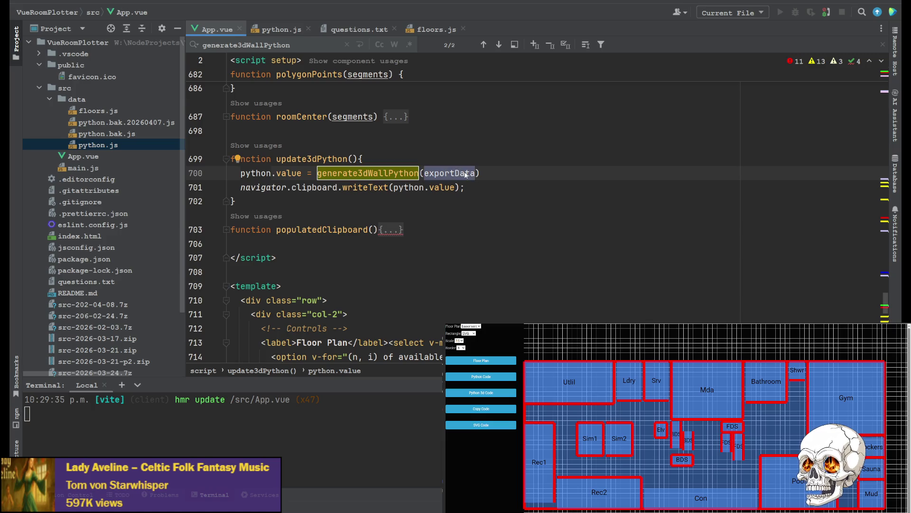
{"action": "type", "text": "f"}
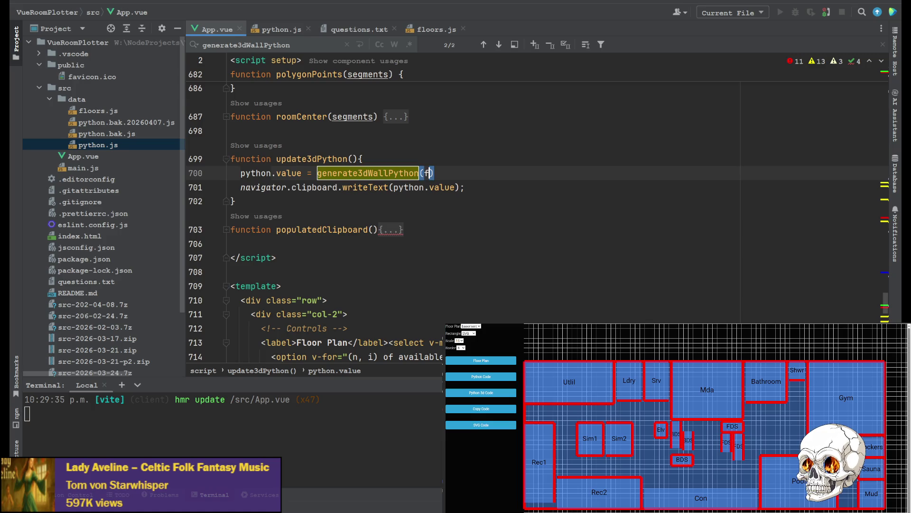
{"action": "type", "text": "loo"}
{"action": "key", "text": "Return"}
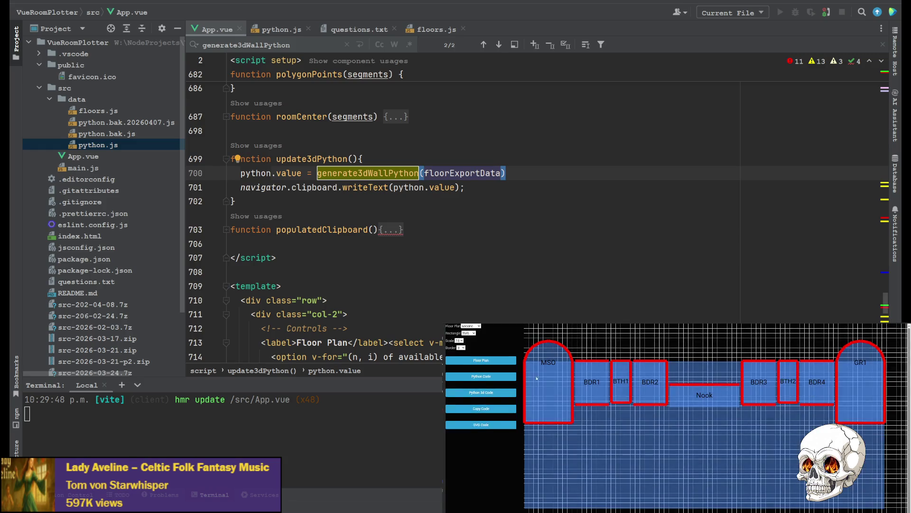
Step: Preview the basement, main and second floor plans in the Floor Plan select
{"action": "left_click", "coordinate": [474, 326]}
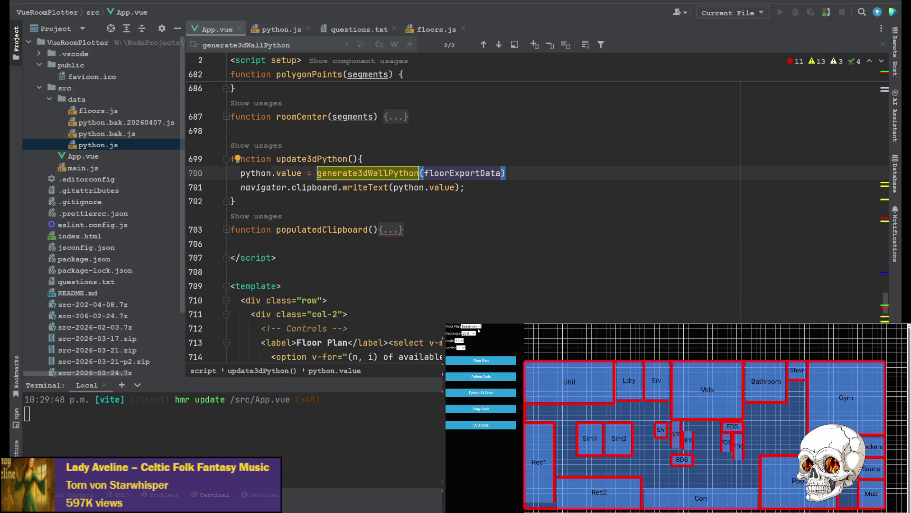
{"action": "key", "text": "Down"}
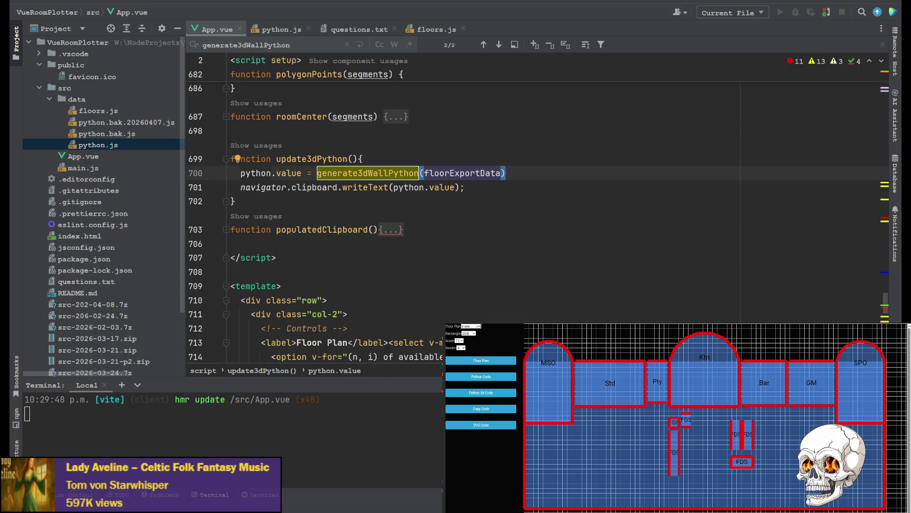
{"action": "left_click", "coordinate": [497, 345]}
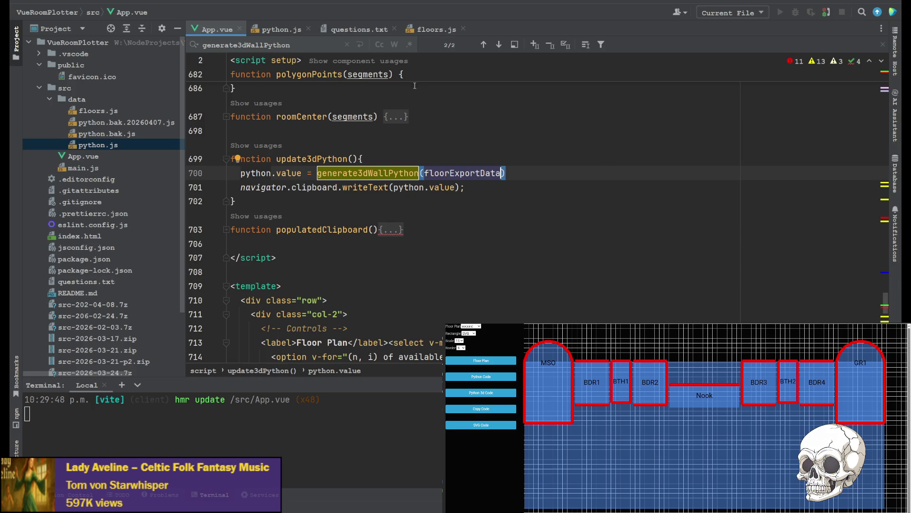
Step: Open floors.js and scroll through the basement settings and rooms toward the MAIN FLOOR block
{"action": "scroll", "coordinate": [427, 147], "scroll_direction": "up", "scroll_amount": 5}
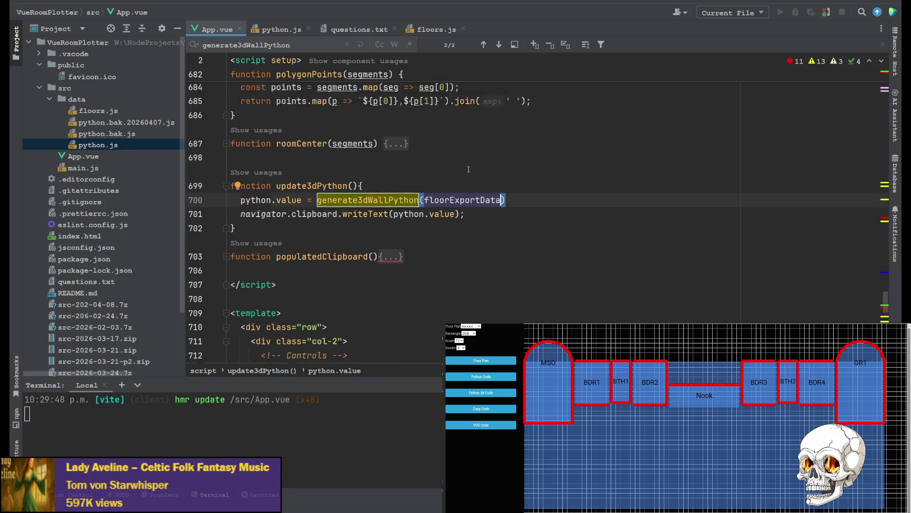
{"action": "scroll", "coordinate": [459, 152], "scroll_direction": "up", "scroll_amount": 20}
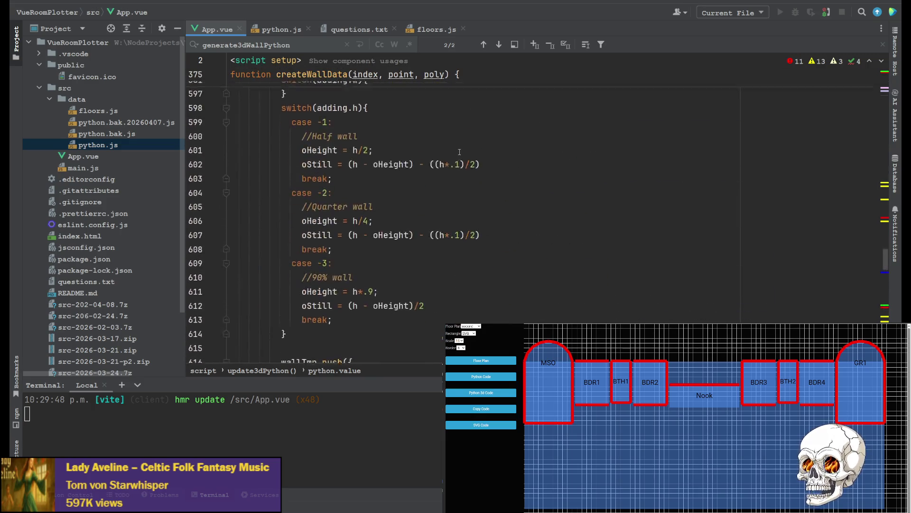
{"action": "scroll", "coordinate": [460, 152], "scroll_direction": "up", "scroll_amount": 18}
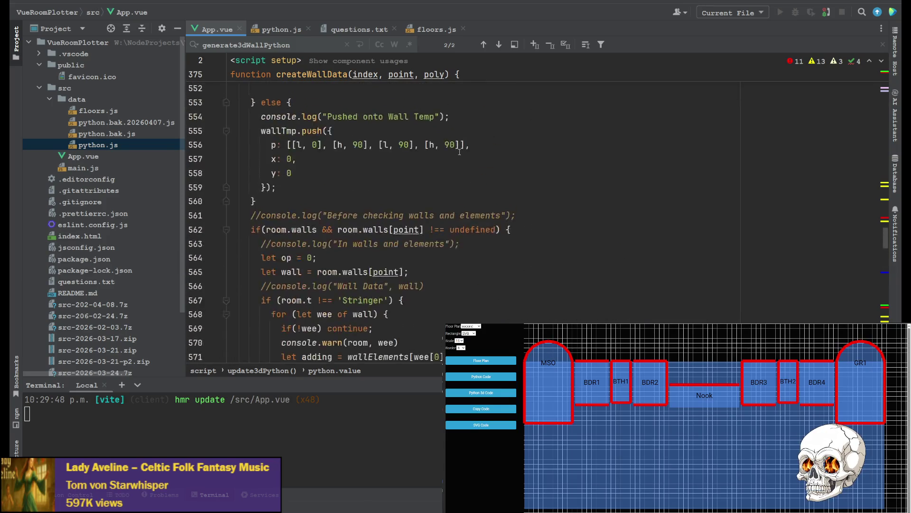
{"action": "scroll", "coordinate": [459, 152], "scroll_direction": "up", "scroll_amount": 20}
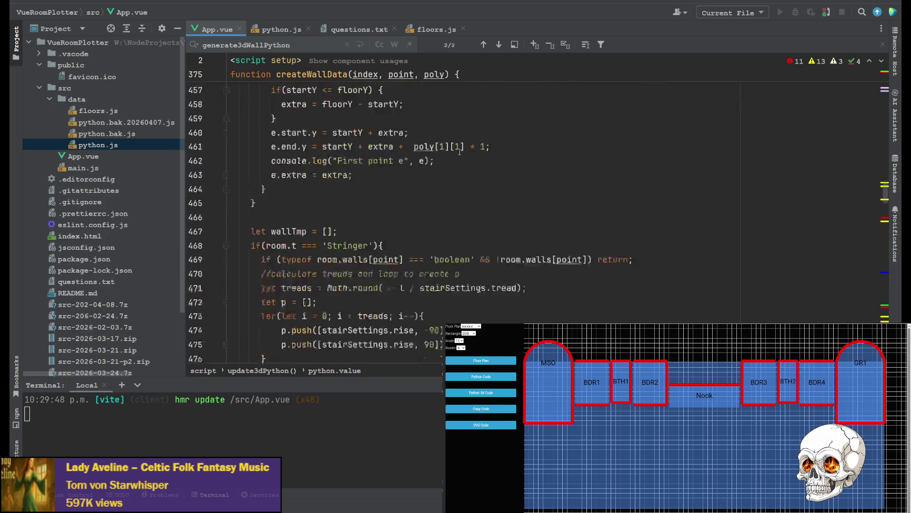
{"action": "scroll", "coordinate": [459, 151], "scroll_direction": "up", "scroll_amount": 11}
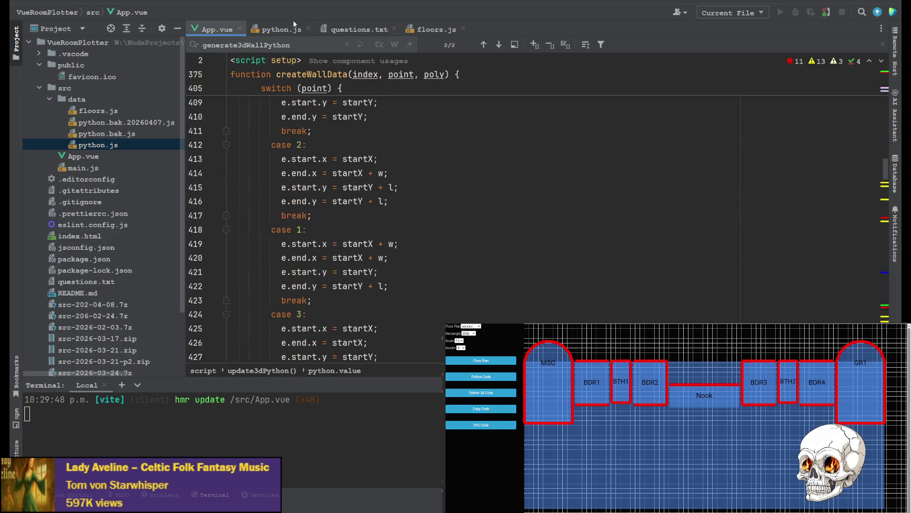
{"action": "left_click", "coordinate": [424, 32]}
{"action": "scroll", "coordinate": [406, 137], "scroll_direction": "up", "scroll_amount": 11}
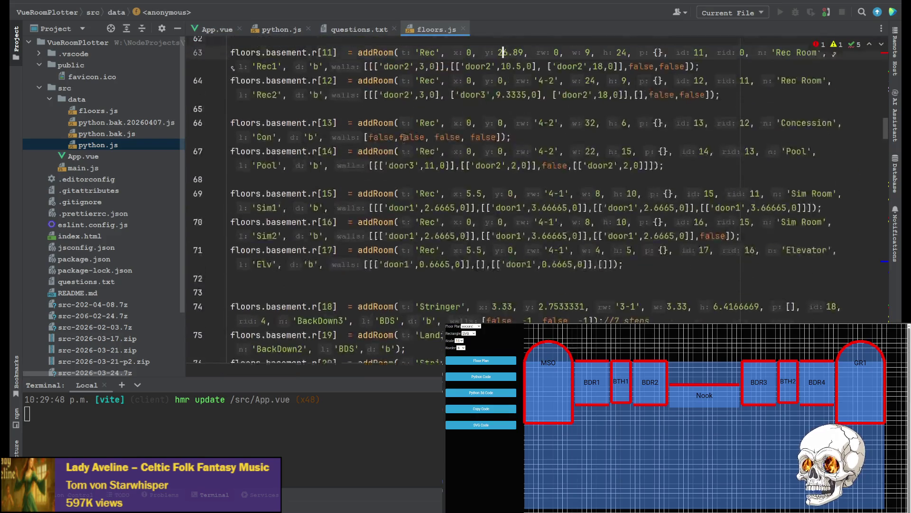
{"action": "scroll", "coordinate": [405, 136], "scroll_direction": "up", "scroll_amount": 14}
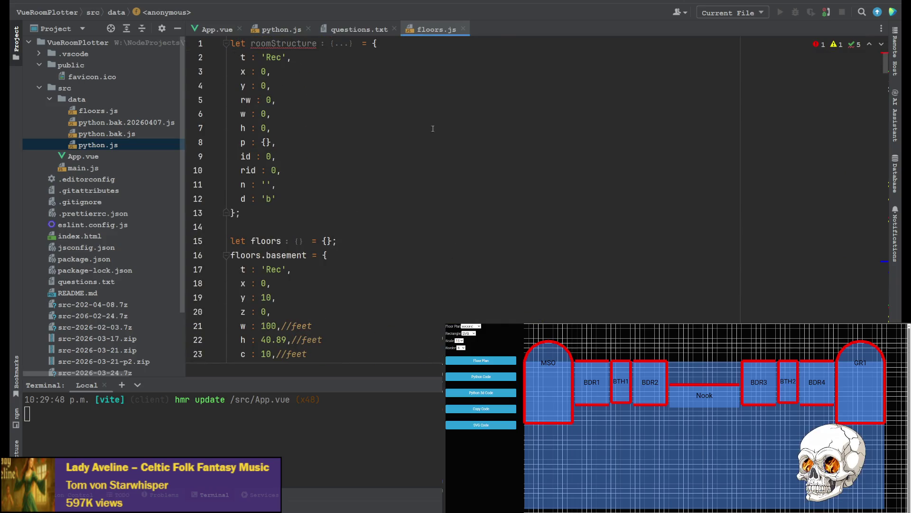
{"action": "scroll", "coordinate": [277, 153], "scroll_direction": "down", "scroll_amount": 4}
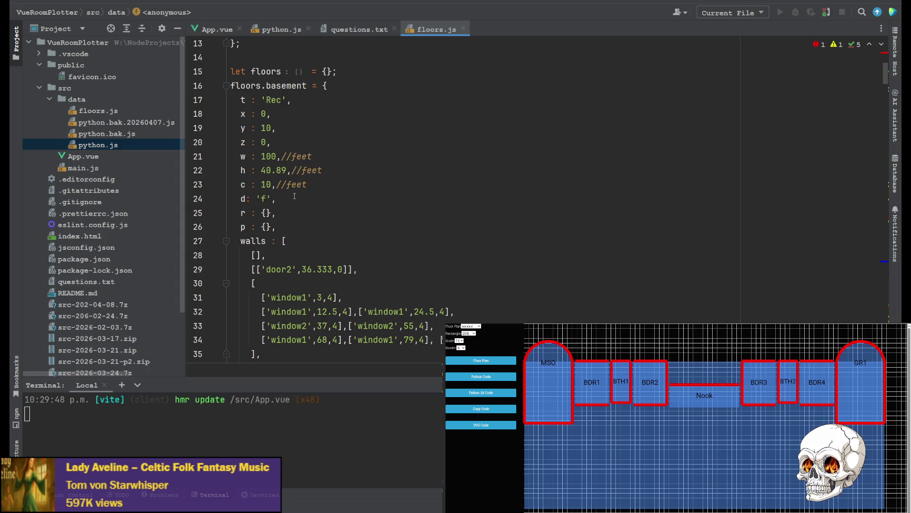
{"action": "left_click", "coordinate": [257, 140]}
{"action": "scroll", "coordinate": [285, 152], "scroll_direction": "down", "scroll_amount": 17}
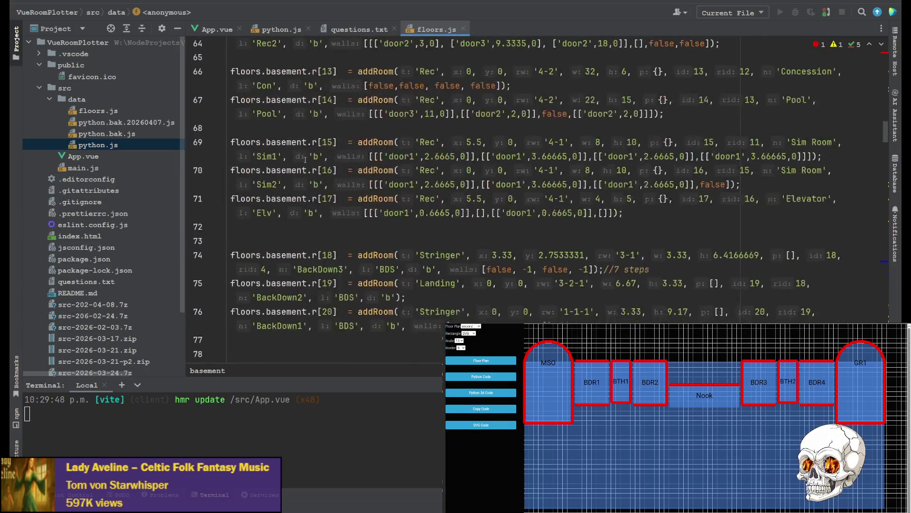
{"action": "scroll", "coordinate": [306, 160], "scroll_direction": "down", "scroll_amount": 8}
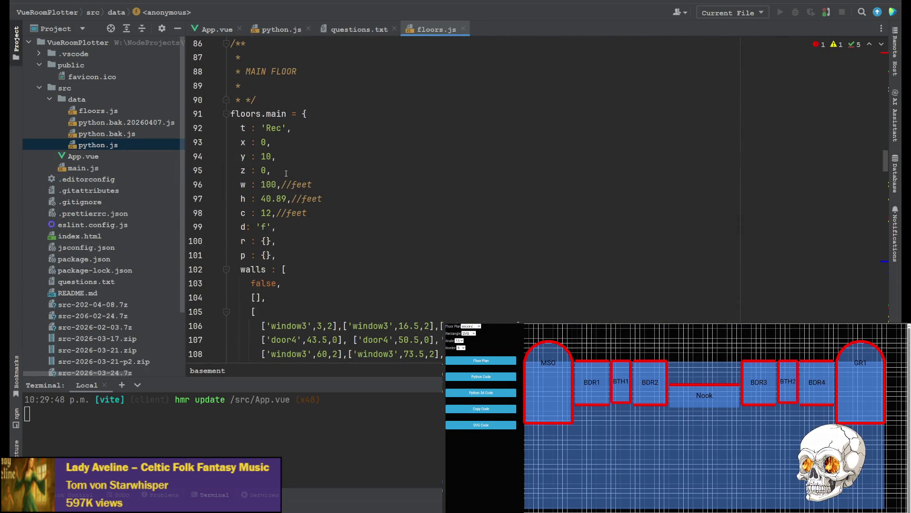
Step: Change the main floor's z value from 0 to 10 in floors.js
{"action": "double_click", "coordinate": [261, 171]}
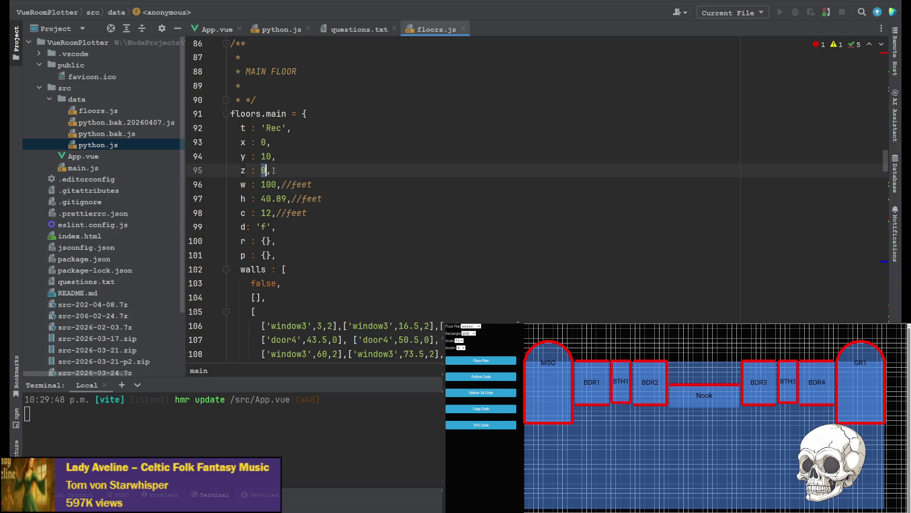
{"action": "key", "text": "Left"}
{"action": "type", "text": "1"}
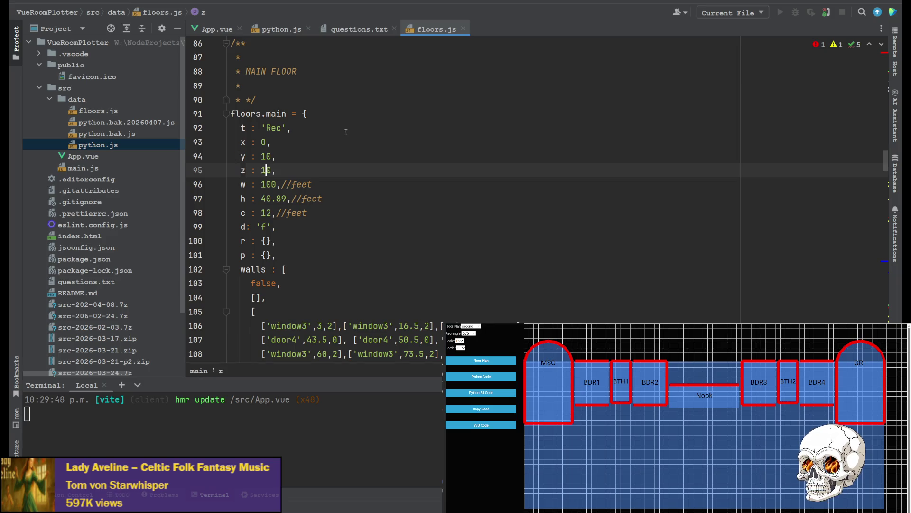
{"action": "scroll", "coordinate": [346, 132], "scroll_direction": "down", "scroll_amount": 17}
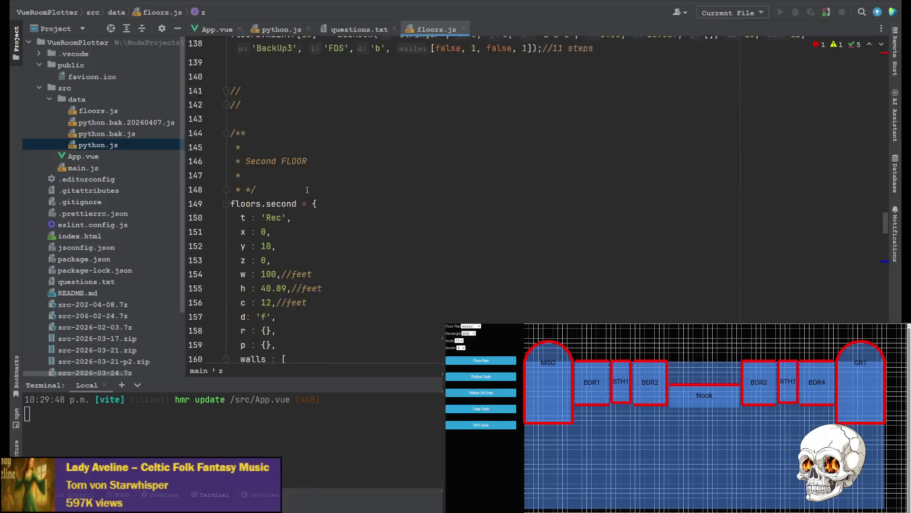
{"action": "scroll", "coordinate": [307, 190], "scroll_direction": "down", "scroll_amount": 2}
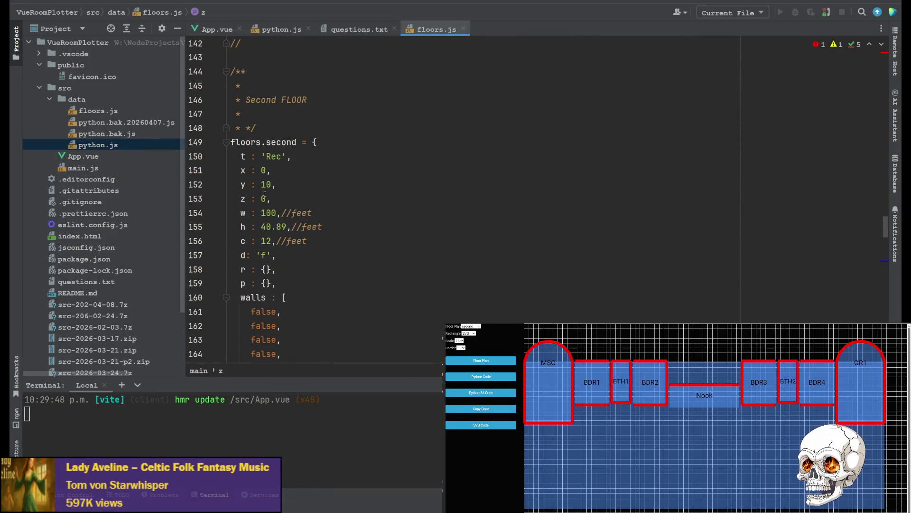
Step: Set the second floor's ceiling c to 10 and z to 22, then save floors.js
{"action": "left_click", "coordinate": [264, 196]}
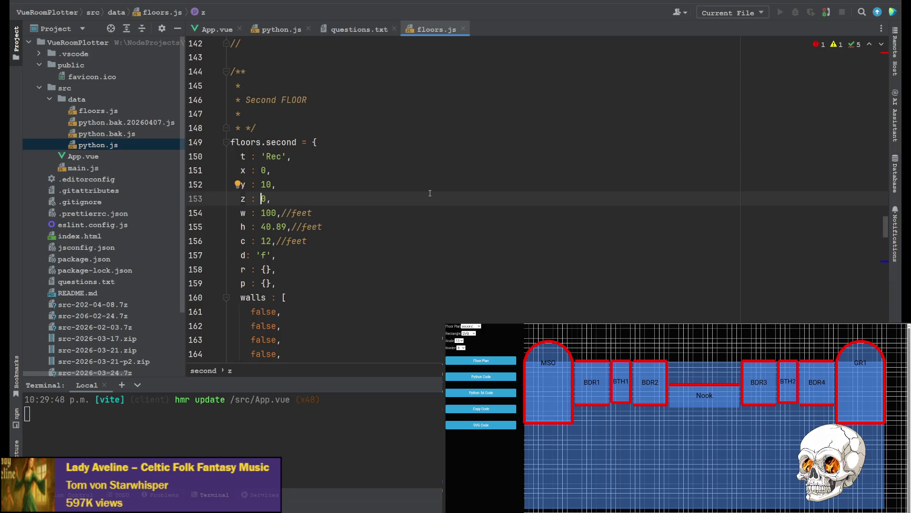
{"action": "scroll", "coordinate": [430, 192], "scroll_direction": "up", "scroll_amount": 15}
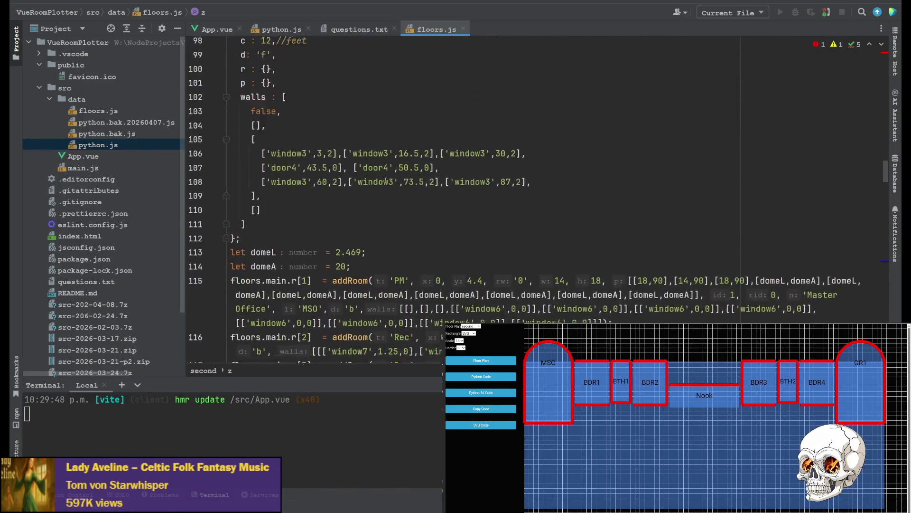
{"action": "scroll", "coordinate": [385, 181], "scroll_direction": "up", "scroll_amount": 4}
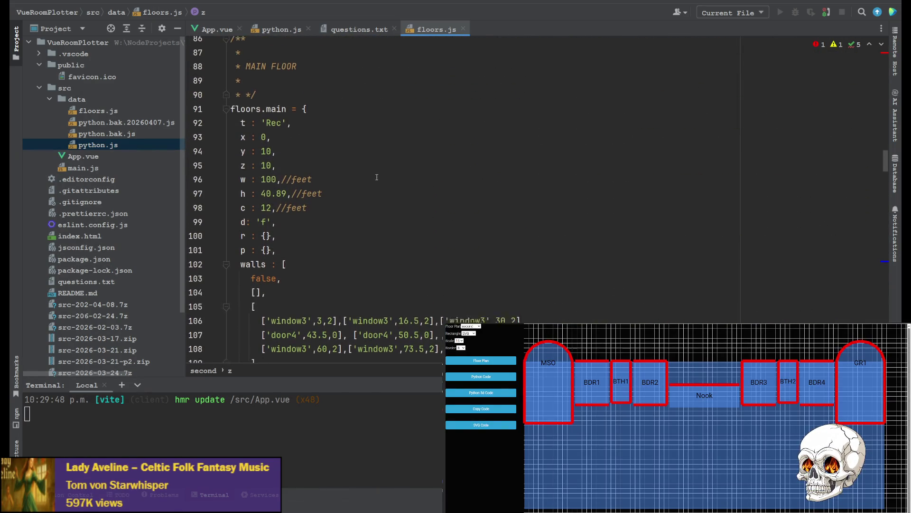
{"action": "scroll", "coordinate": [375, 173], "scroll_direction": "down", "scroll_amount": 18}
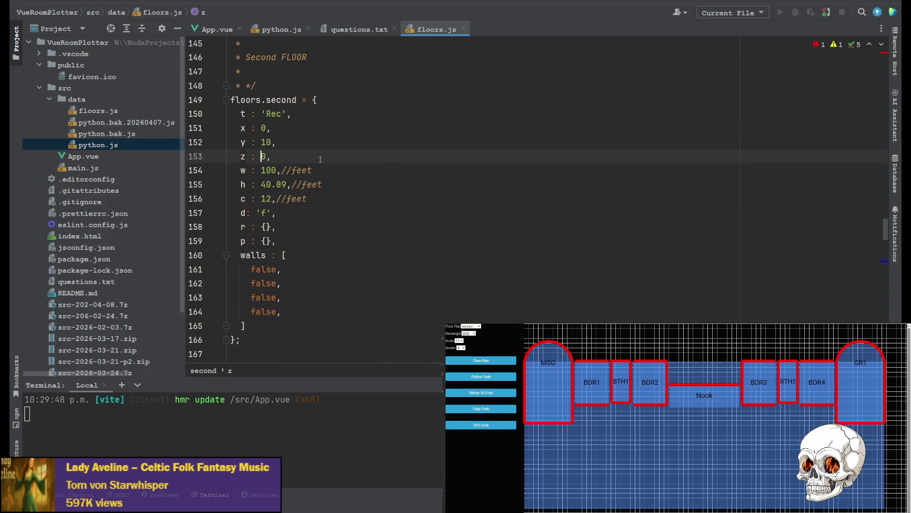
{"action": "left_click", "coordinate": [272, 199]}
{"action": "key", "text": "BackSpace"}
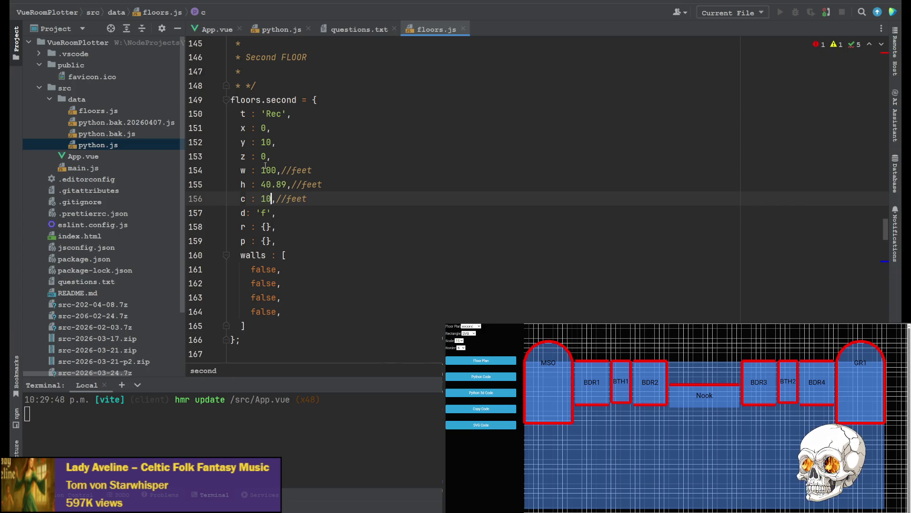
{"action": "type", "text": "0"}
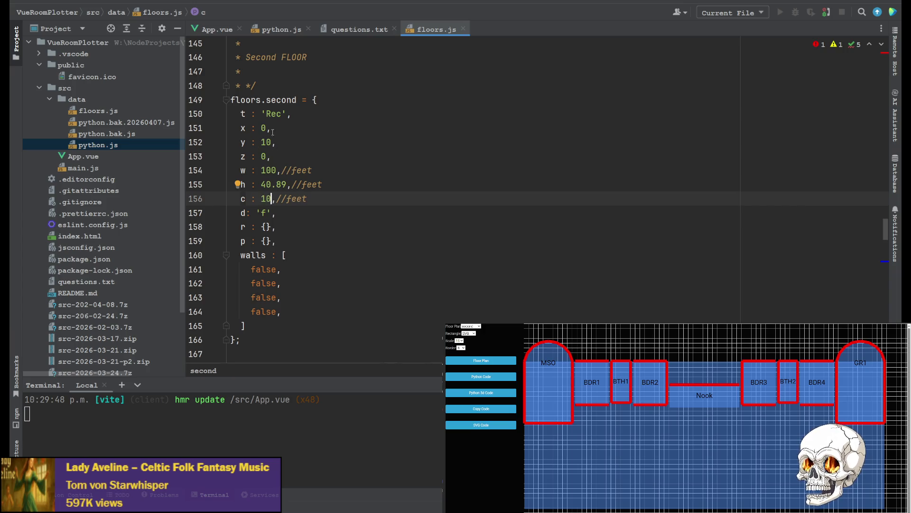
{"action": "left_click", "coordinate": [263, 155]}
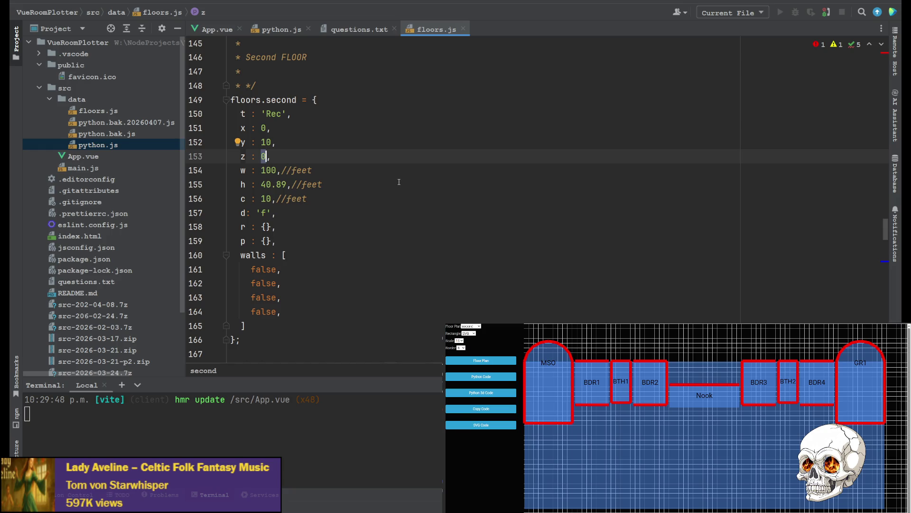
{"action": "type", "text": "22"}
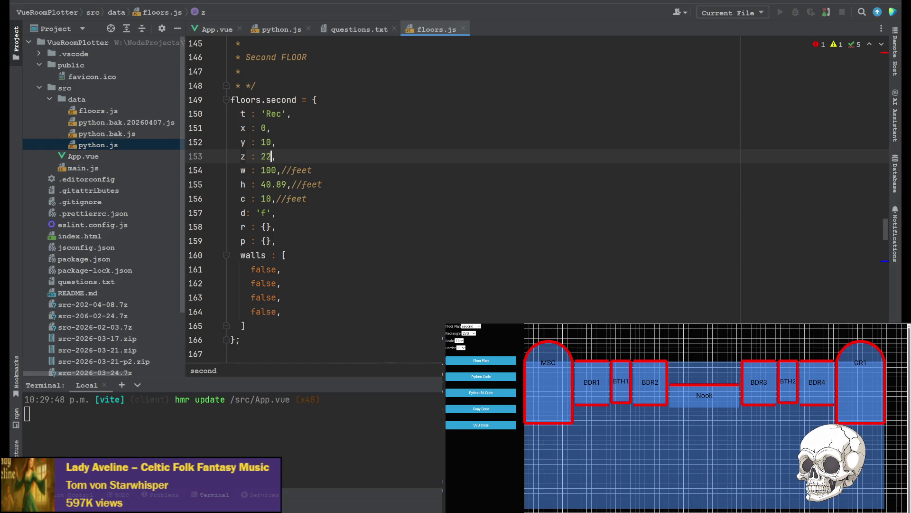
{"action": "key", "text": "ctrl+s"}
{"action": "left_click", "coordinate": [330, 159]}
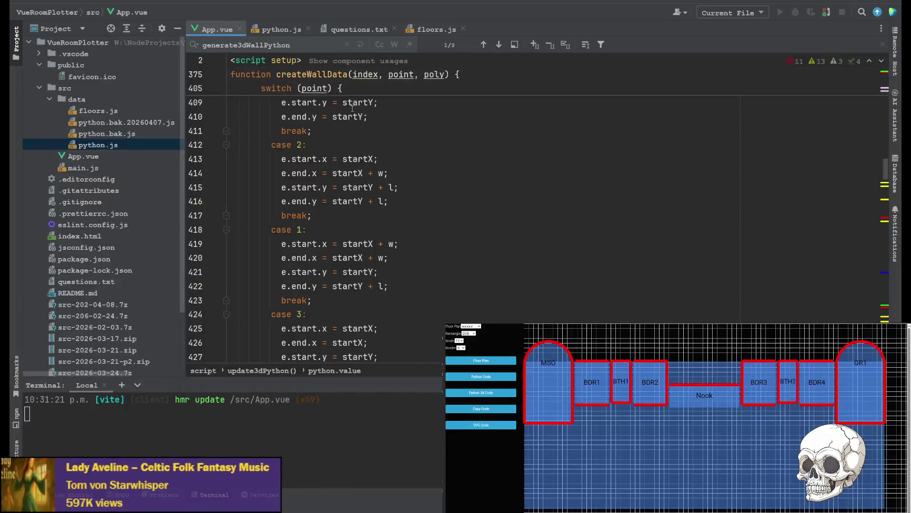
Step: Scroll App.vue up to the watch(activeFloor) block, placing the caret after the landings entry
{"action": "scroll", "coordinate": [330, 121], "scroll_direction": "up", "scroll_amount": 20}
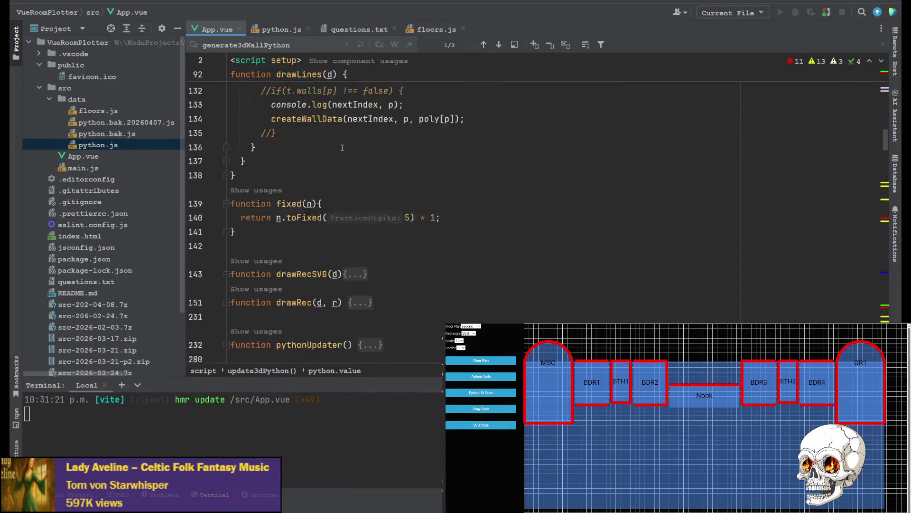
{"action": "scroll", "coordinate": [342, 148], "scroll_direction": "up", "scroll_amount": 15}
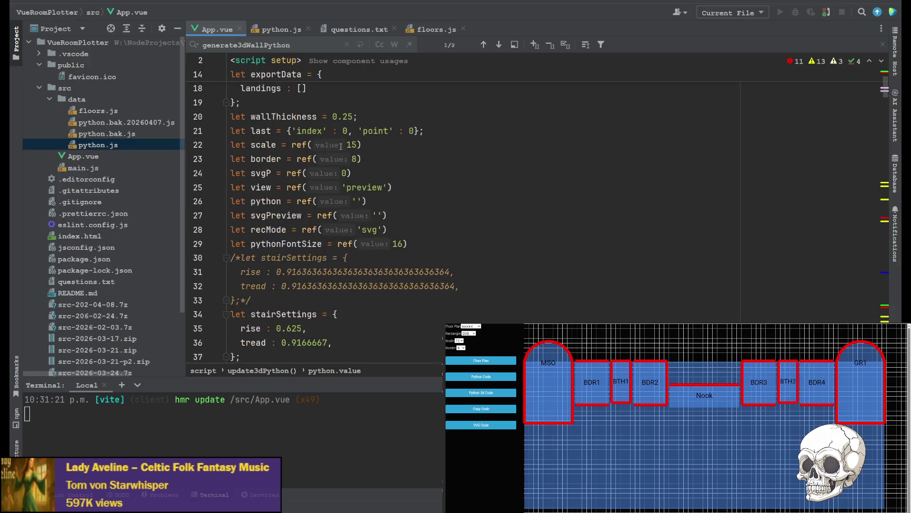
{"action": "scroll", "coordinate": [286, 185], "scroll_direction": "up", "scroll_amount": 1}
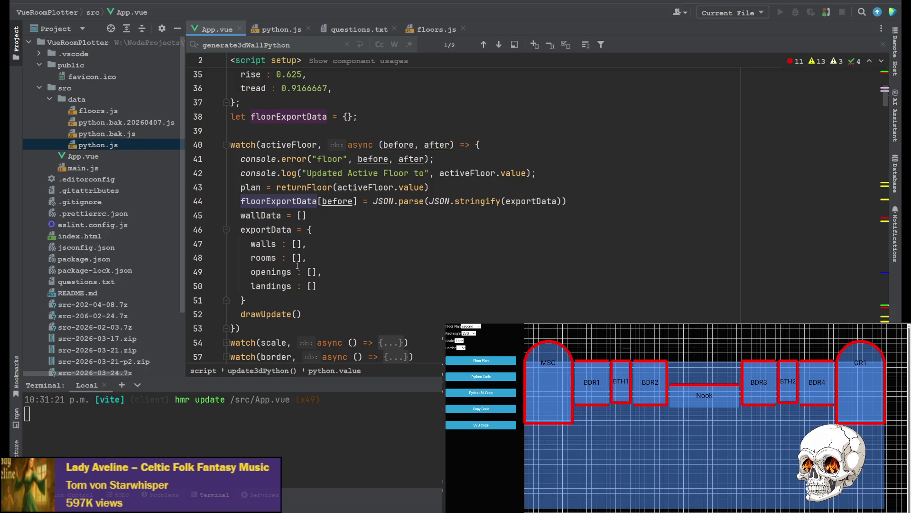
{"action": "left_click", "coordinate": [340, 285]}
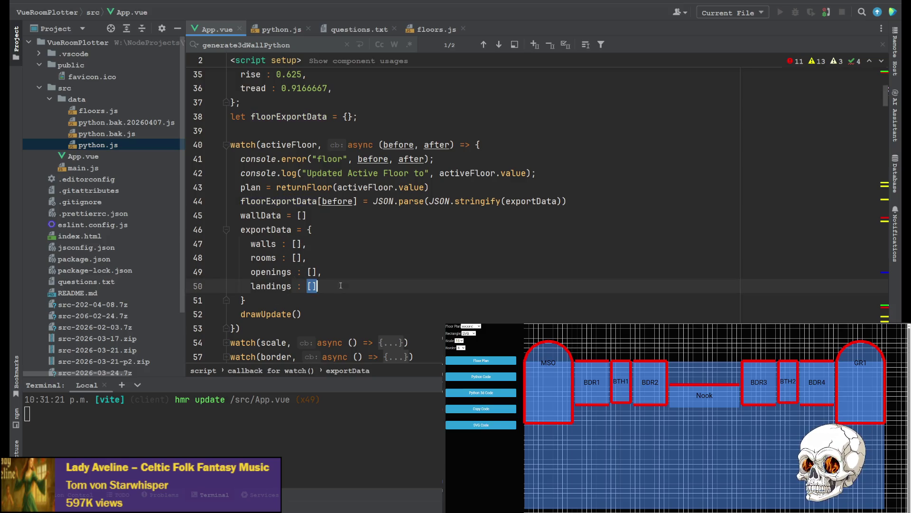
Step: Add a new 'z : plan.z' entry after 'landings : []' in the exportData reset
{"action": "type", "text": ","}
{"action": "key", "text": "Return"}
{"action": "type", "text": "z"}
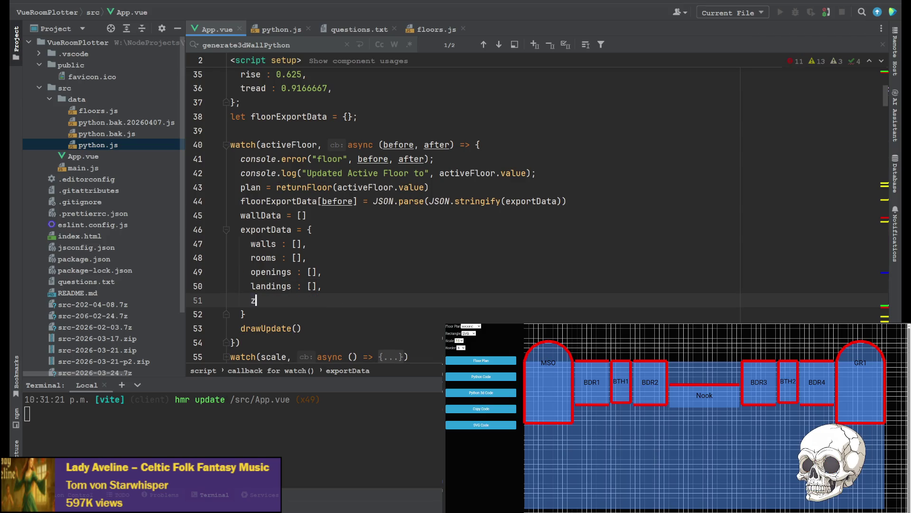
{"action": "type", "text": " : p"}
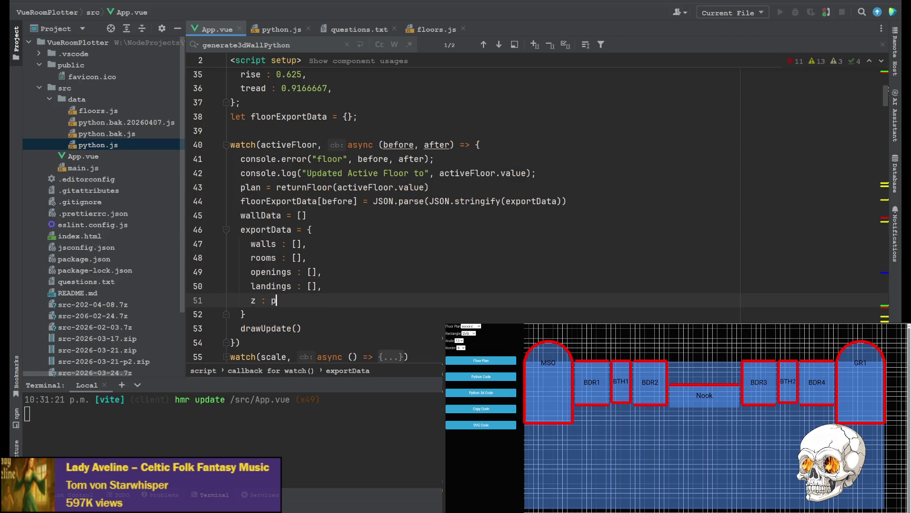
{"action": "type", "text": "lan.z"}
{"action": "left_click", "coordinate": [307, 257]}
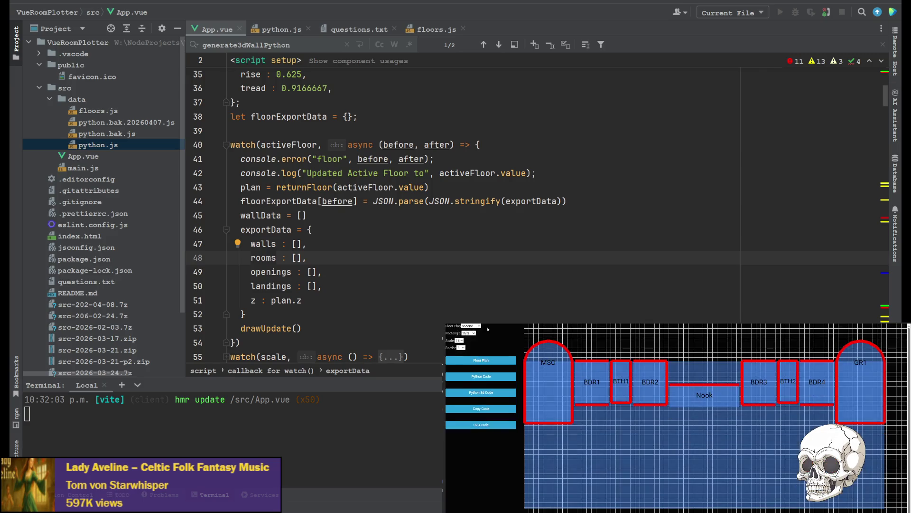
Step: Test by switching the plotter from the basement to the second floor plan
{"action": "left_click", "coordinate": [471, 326]}
{"action": "left_click", "coordinate": [467, 331]}
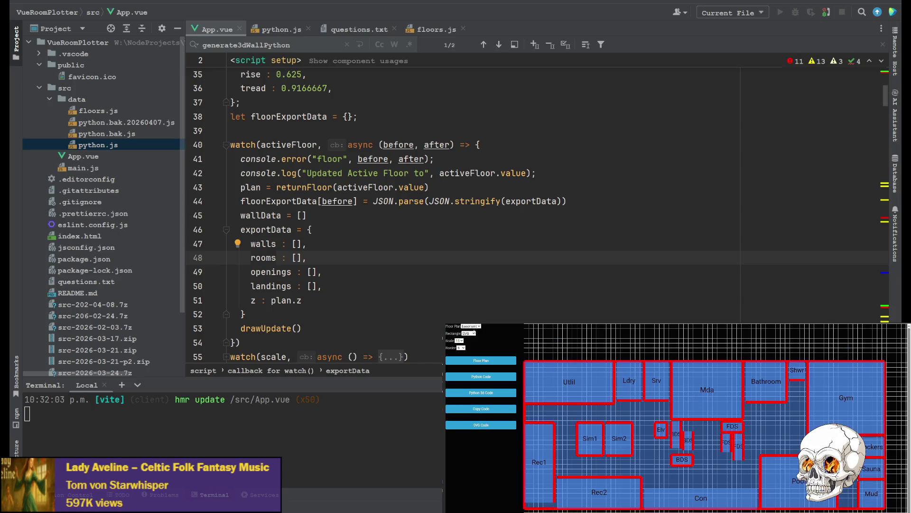
{"action": "key", "text": "Up"}
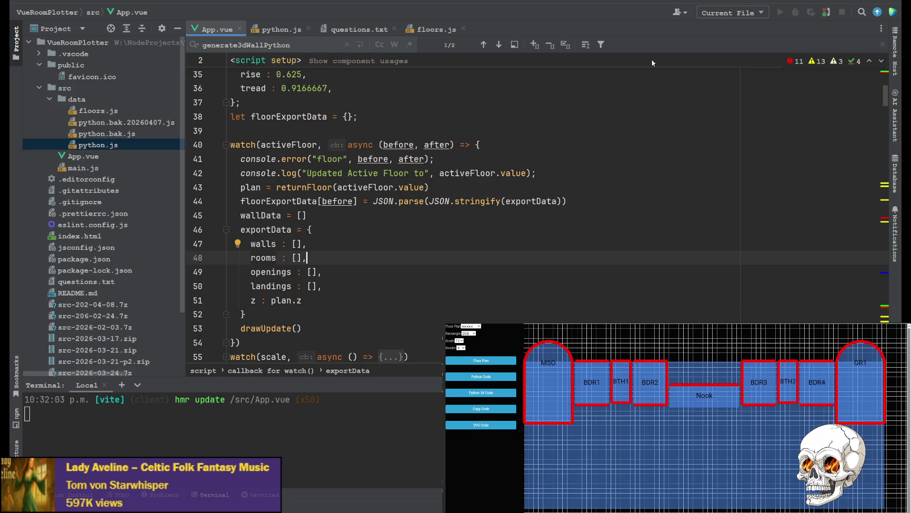
Step: In python.js, rename the floorJSON constant to floorsJSON to match the template's ${floorsJSON}
{"action": "left_click", "coordinate": [276, 29]}
{"action": "left_click", "coordinate": [510, 158]}
{"action": "key", "text": "ctrl+f"}
{"action": "type", "text": "floorsJSON"}
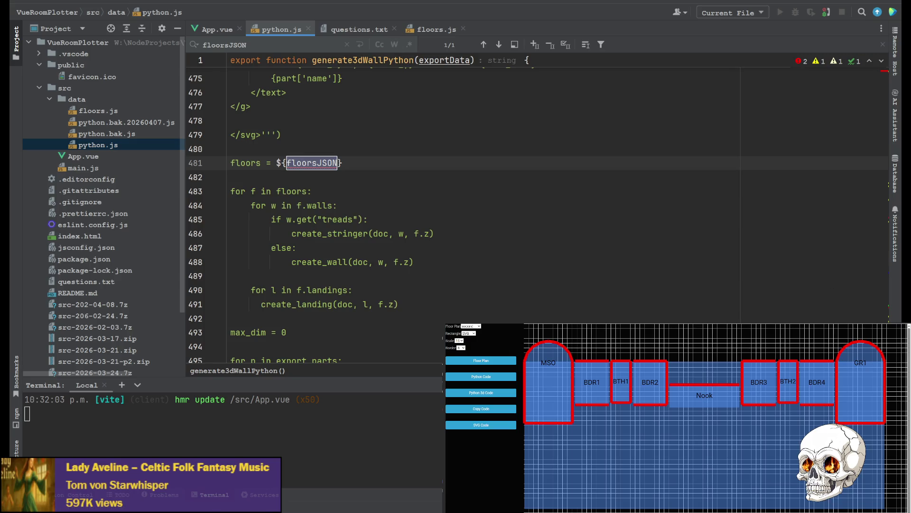
{"action": "scroll", "coordinate": [885, 301], "scroll_direction": "up", "scroll_amount": 10}
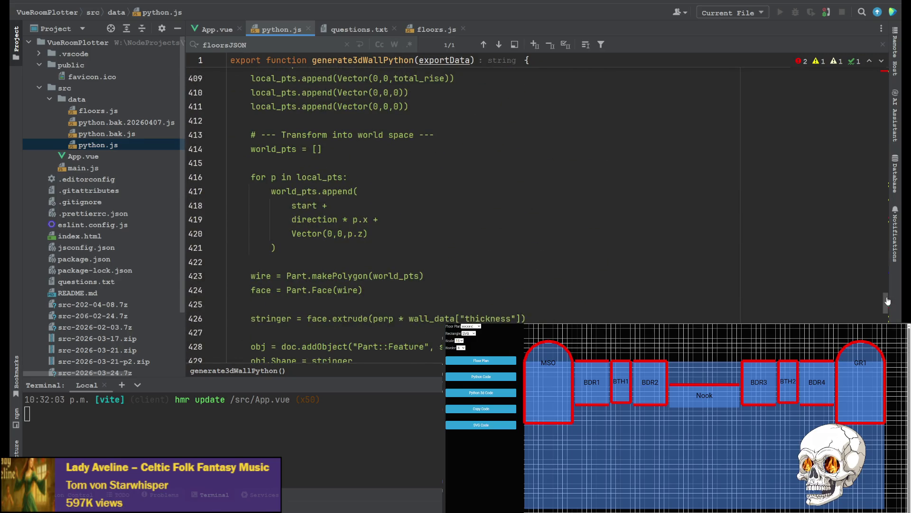
{"action": "scroll", "coordinate": [886, 301], "scroll_direction": "up", "scroll_amount": 20}
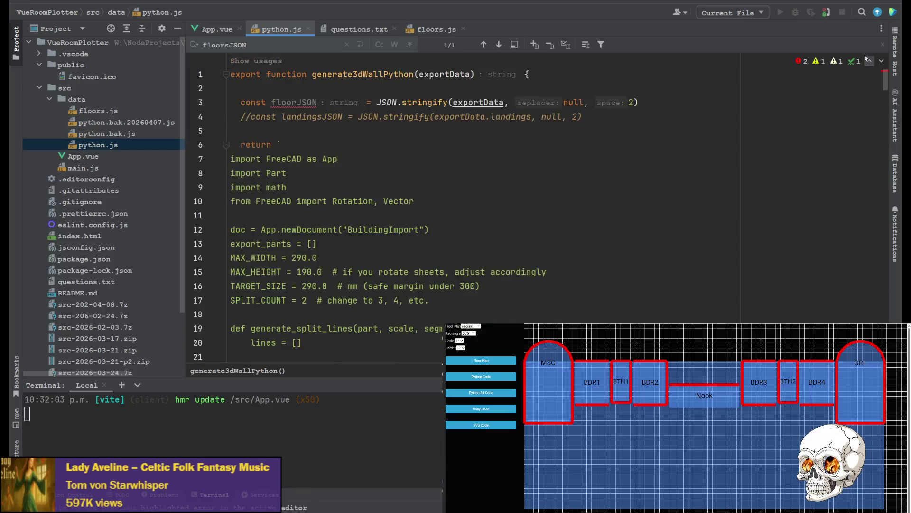
{"action": "left_click", "coordinate": [297, 102]}
{"action": "type", "text": "s"}
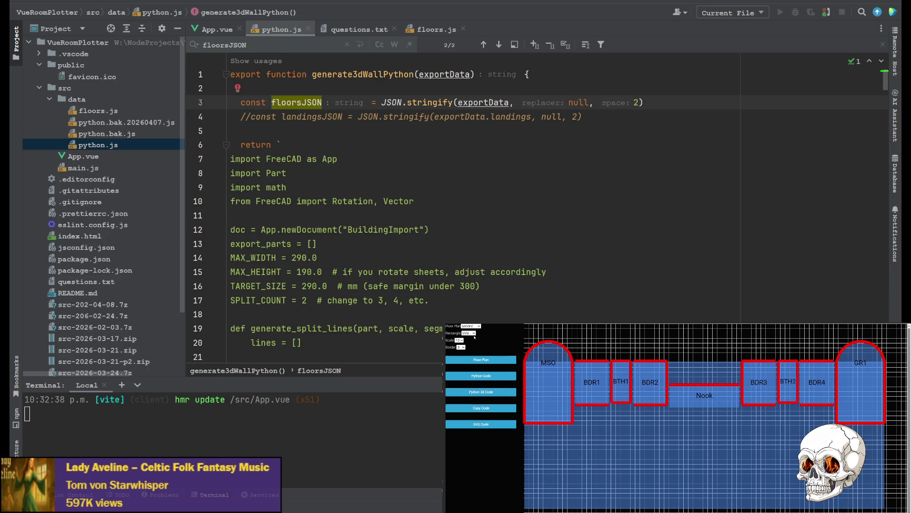
{"action": "key", "text": "Up"}
{"action": "key", "text": "Up"}
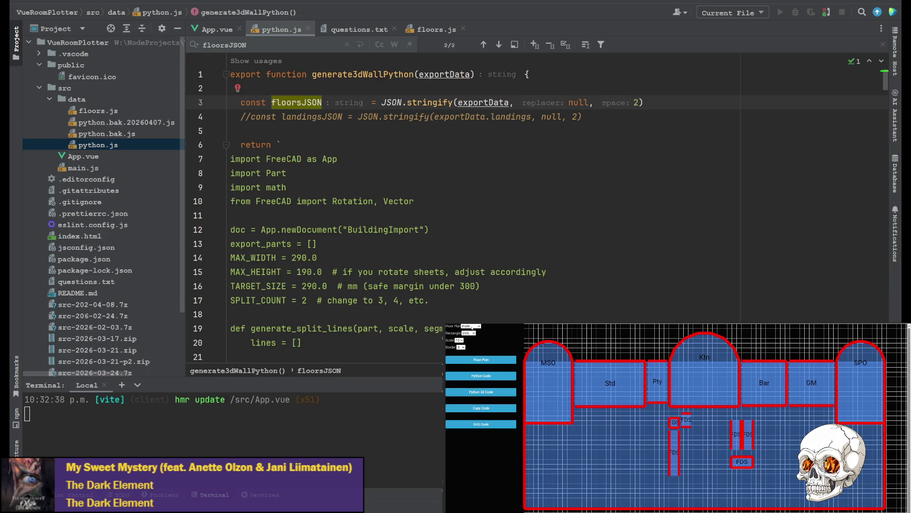
Step: Generate the second floor's Python 3D code and scroll through its JSON wall entries
{"action": "left_click", "coordinate": [481, 391]}
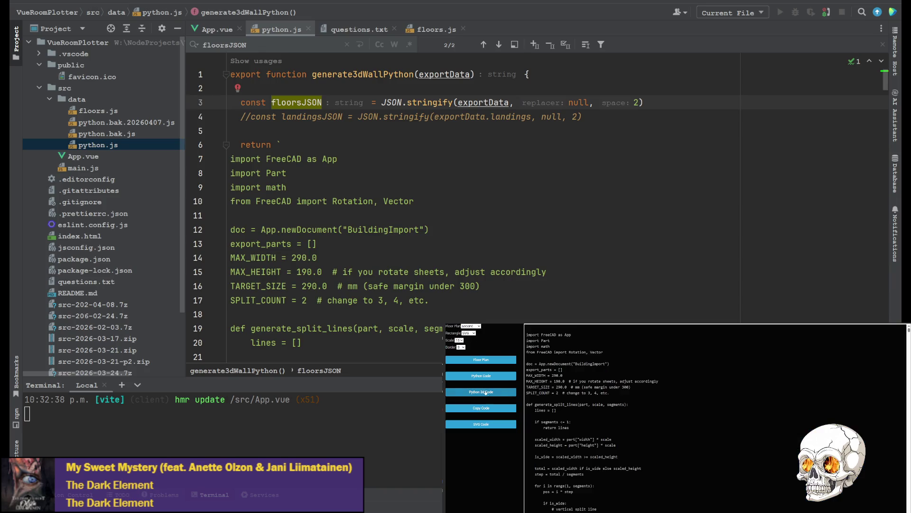
{"action": "scroll", "coordinate": [887, 404], "scroll_direction": "down", "scroll_amount": 15}
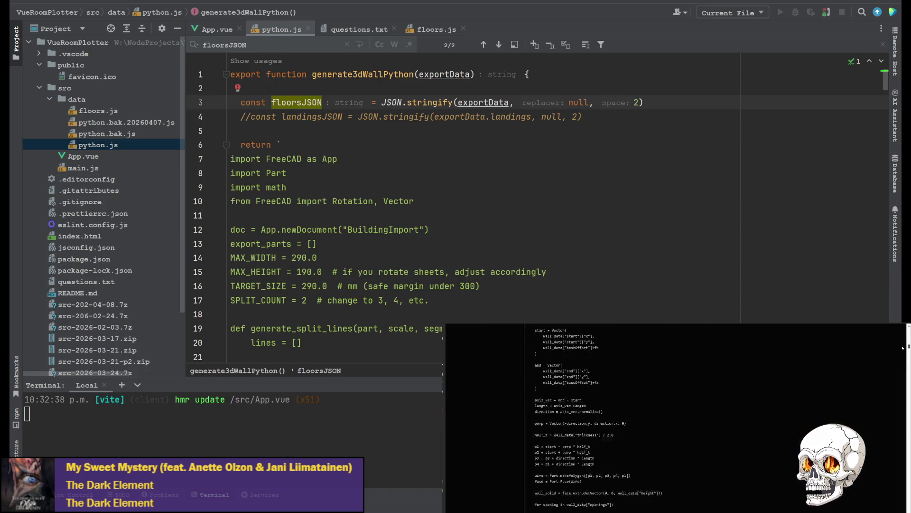
{"action": "left_click_drag", "start_coordinate": [886, 404], "coordinate": [895, 357]}
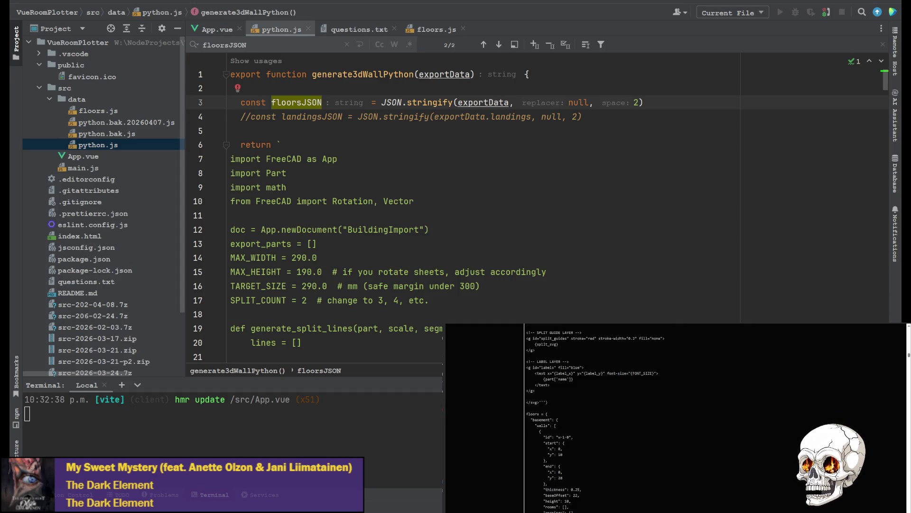
{"action": "left_click_drag", "start_coordinate": [907, 355], "coordinate": [899, 389]}
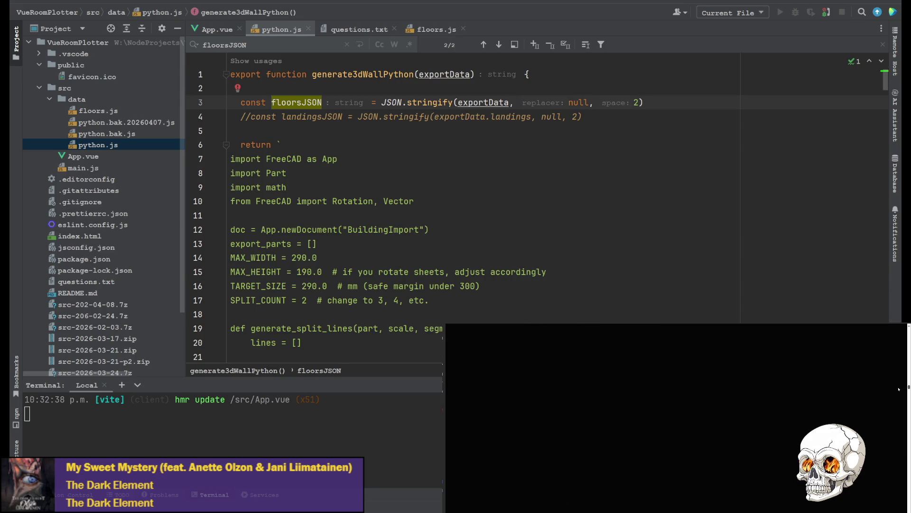
{"action": "scroll", "coordinate": [829, 396], "scroll_direction": "down", "scroll_amount": 5}
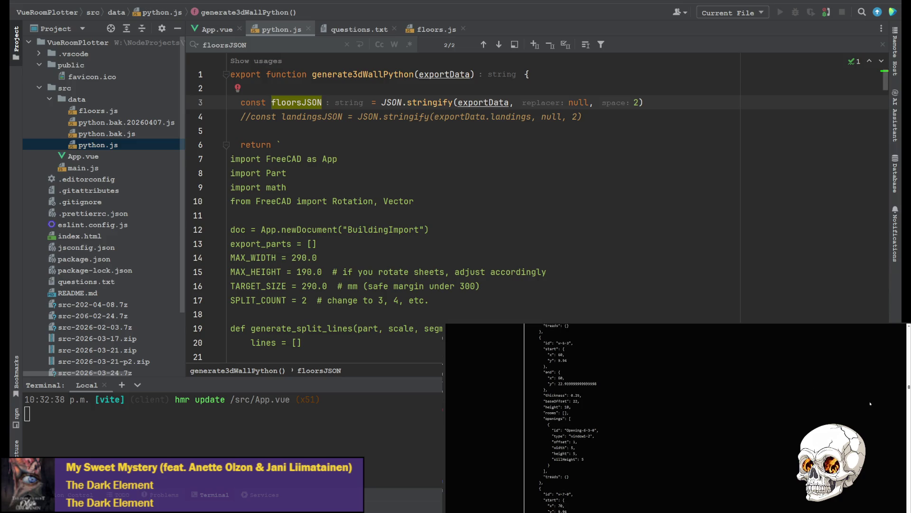
{"action": "scroll", "coordinate": [883, 404], "scroll_direction": "down", "scroll_amount": 3}
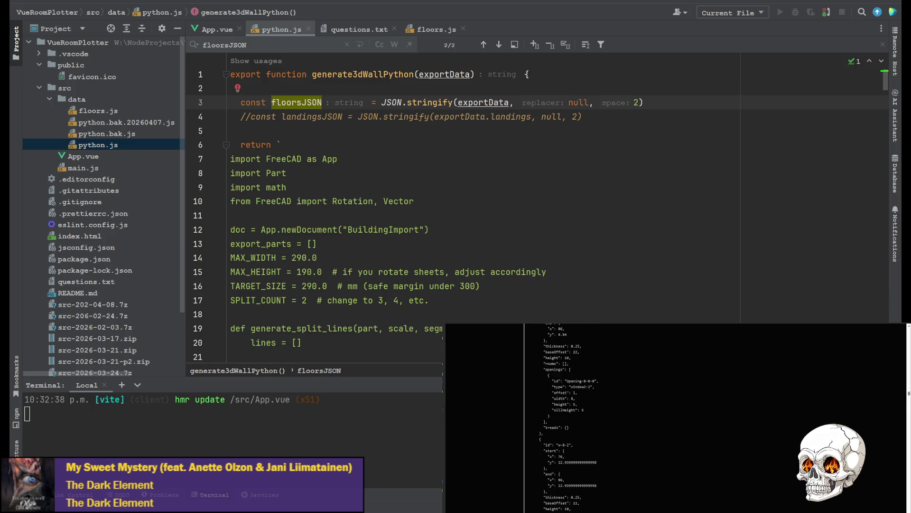
{"action": "left_click_drag", "start_coordinate": [908, 393], "coordinate": [908, 409]}
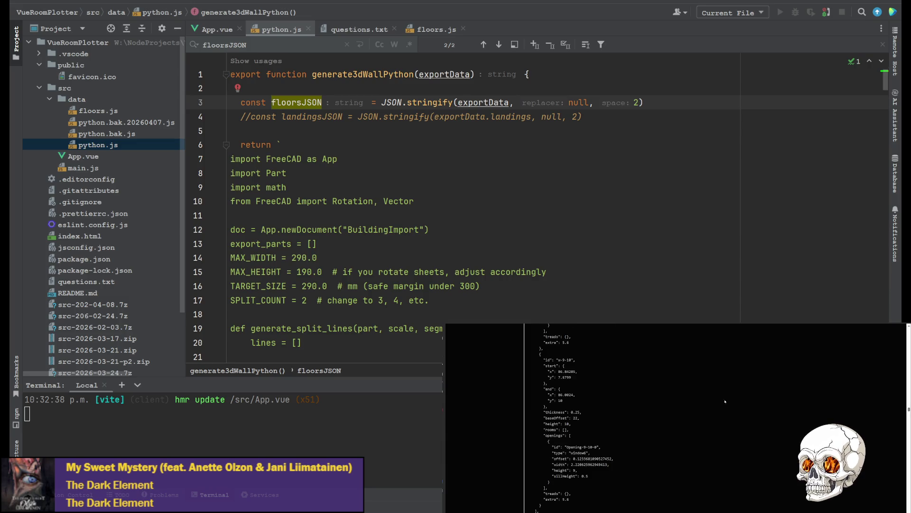
{"action": "scroll", "coordinate": [734, 389], "scroll_direction": "down", "scroll_amount": 2}
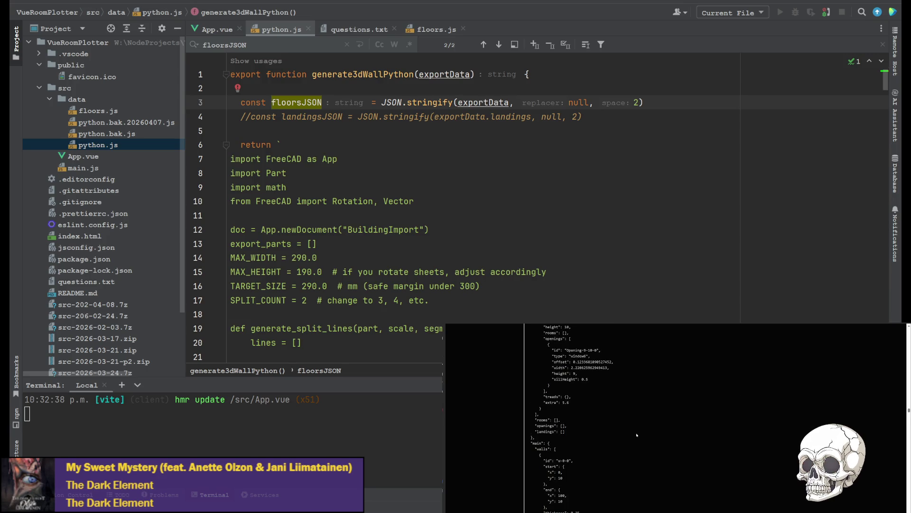
Step: Scroll back up through the generated data to the script's import FreeCAD header
{"action": "scroll", "coordinate": [556, 441], "scroll_direction": "up", "scroll_amount": 1}
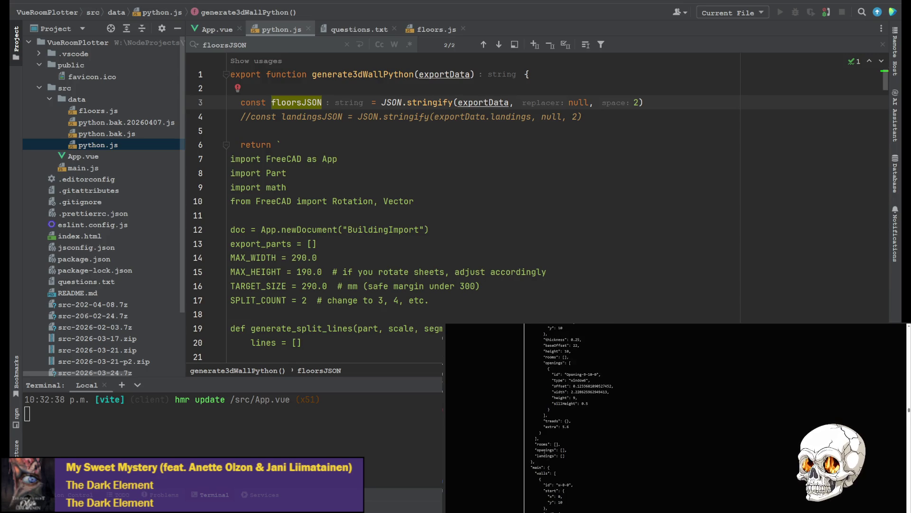
{"action": "scroll", "coordinate": [540, 459], "scroll_direction": "up", "scroll_amount": 2}
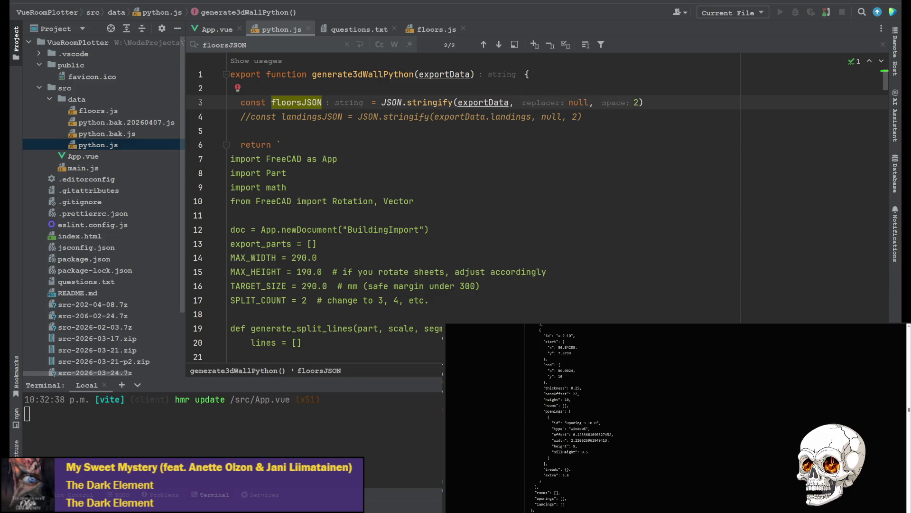
{"action": "scroll", "coordinate": [550, 498], "scroll_direction": "down", "scroll_amount": 2}
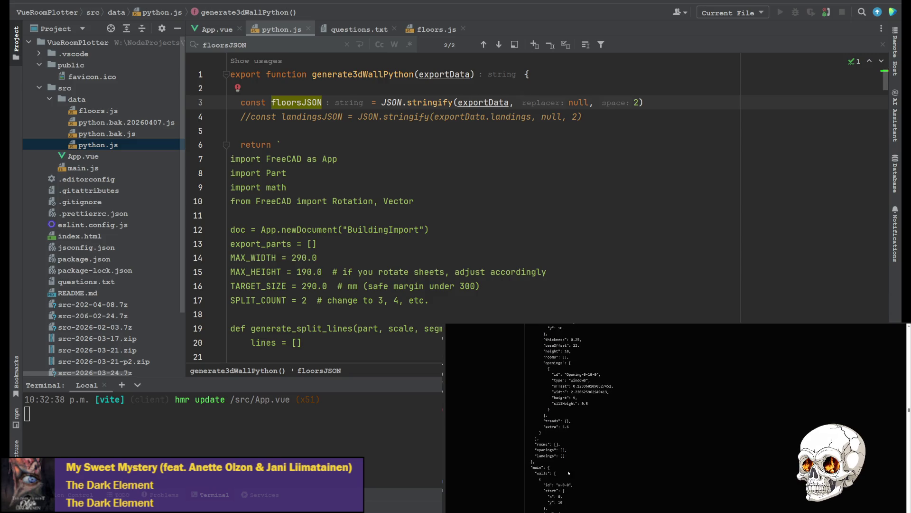
{"action": "scroll", "coordinate": [545, 471], "scroll_direction": "up", "scroll_amount": 5}
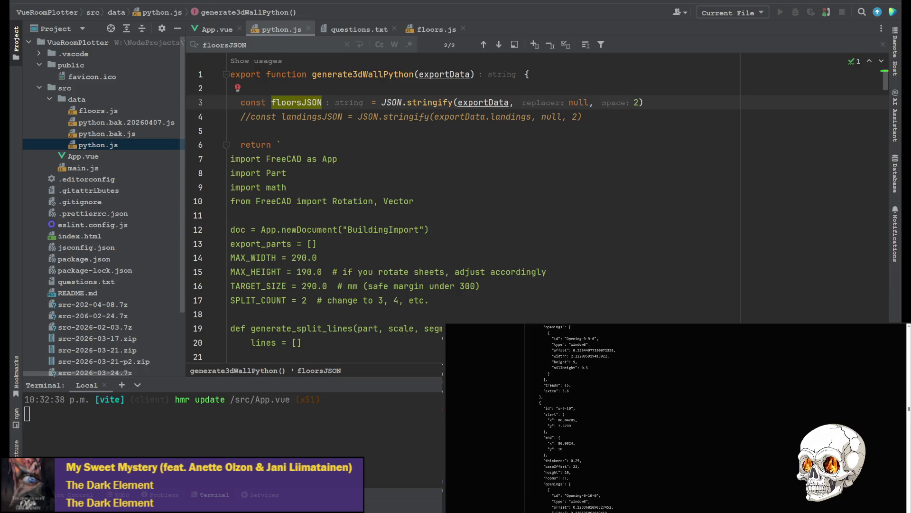
{"action": "scroll", "coordinate": [542, 477], "scroll_direction": "up", "scroll_amount": 15}
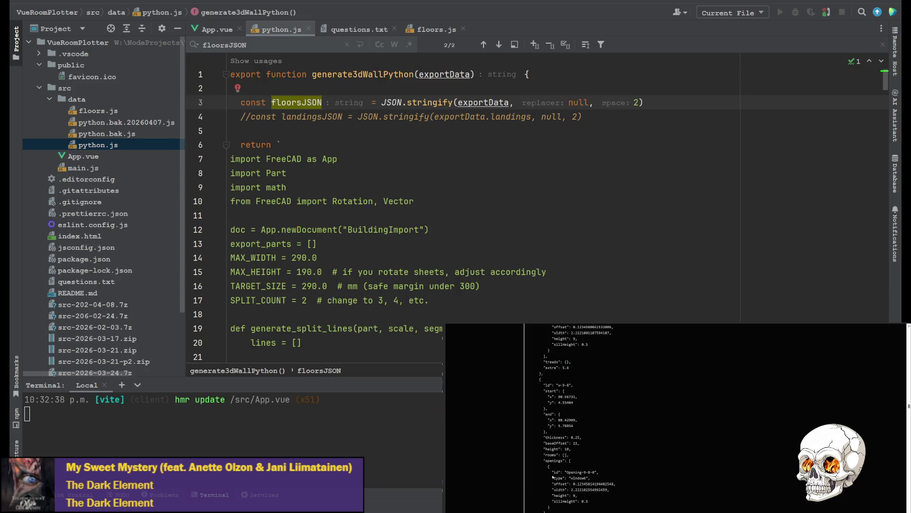
{"action": "scroll", "coordinate": [542, 476], "scroll_direction": "up", "scroll_amount": 7}
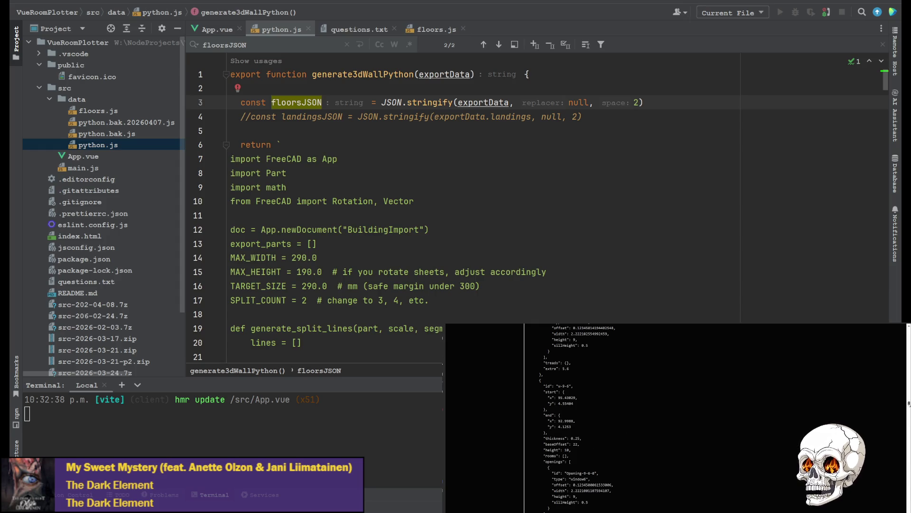
{"action": "left_click_drag", "start_coordinate": [908, 403], "coordinate": [908, 324]}
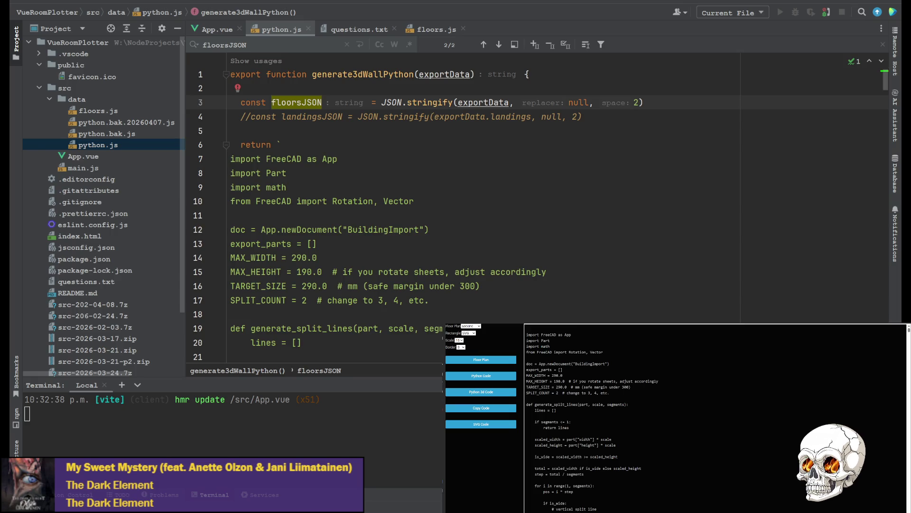
Step: Paste the generated building code into a new blank FreeCAD macro
{"action": "key", "text": "alt+Tab"}
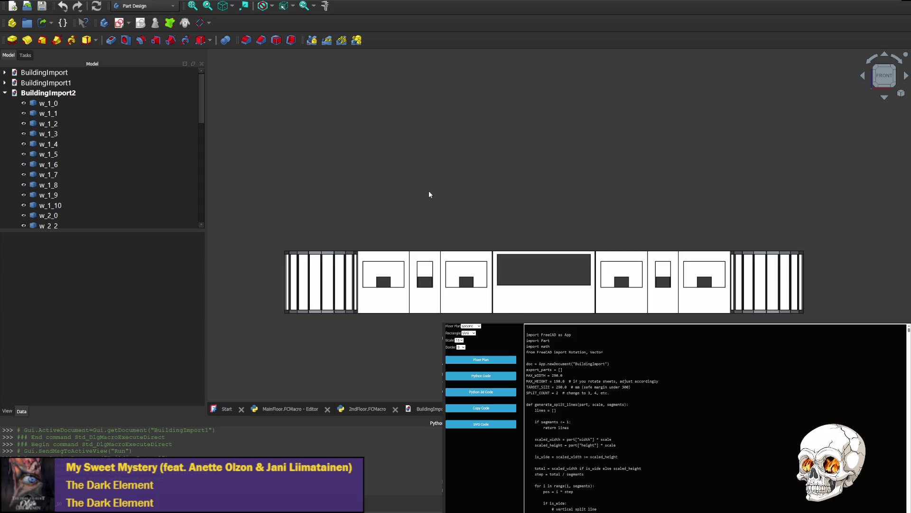
{"action": "key", "text": "ctrl+Tab"}
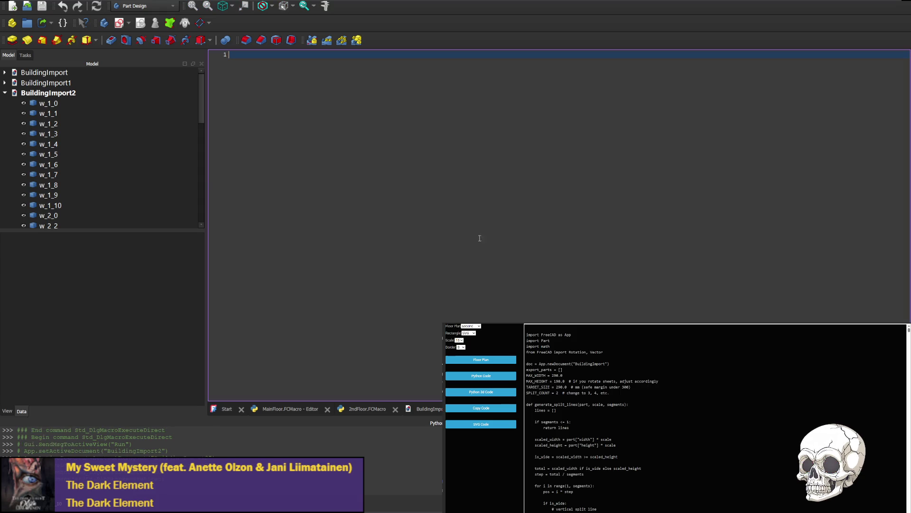
{"action": "key", "text": "ctrl+v"}
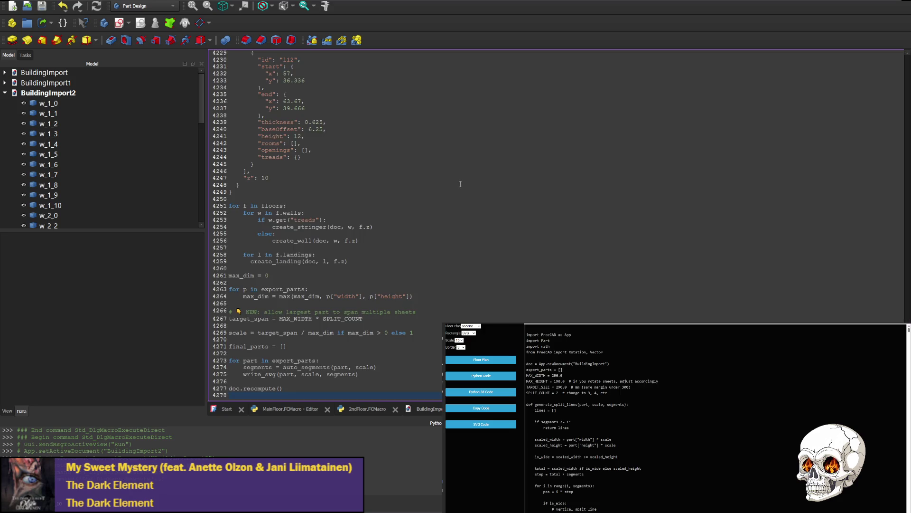
Step: Confirm the floor height "z": 10 in the pasted data and execute the macro
{"action": "scroll", "coordinate": [468, 230], "scroll_direction": "up", "scroll_amount": 5, "text": "ctrl"}
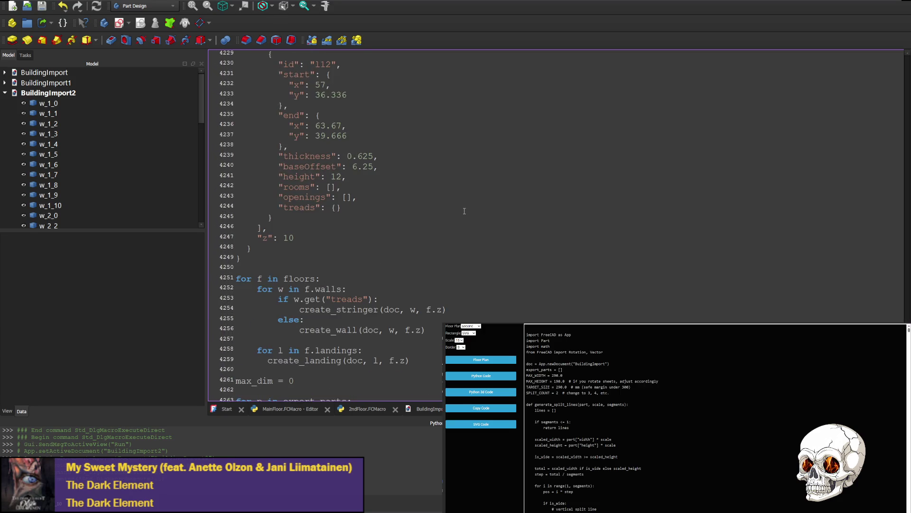
{"action": "left_click_drag", "start_coordinate": [257, 238], "coordinate": [351, 243]}
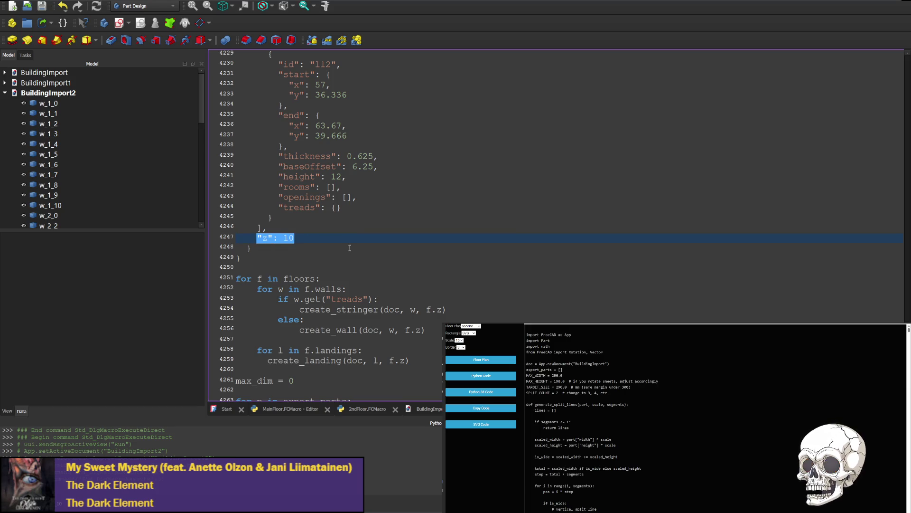
{"action": "left_click", "coordinate": [351, 239]}
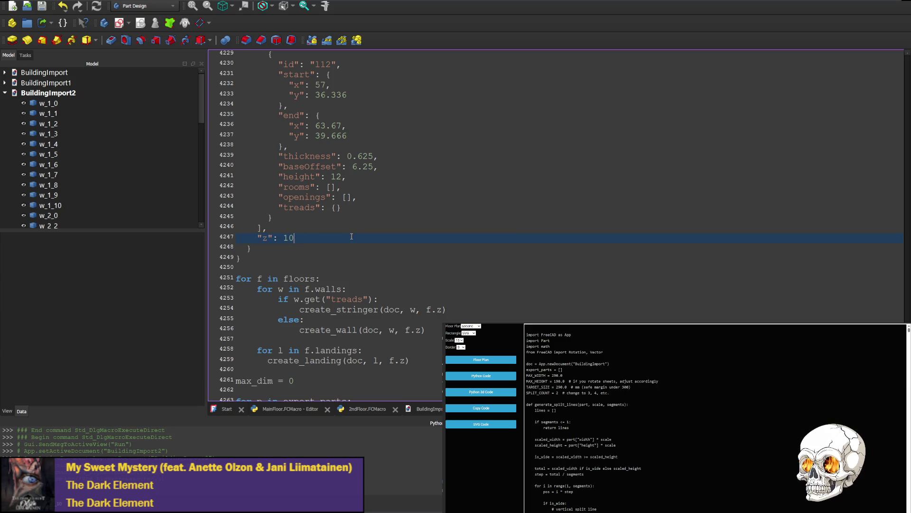
{"action": "left_click", "coordinate": [125, 41]}
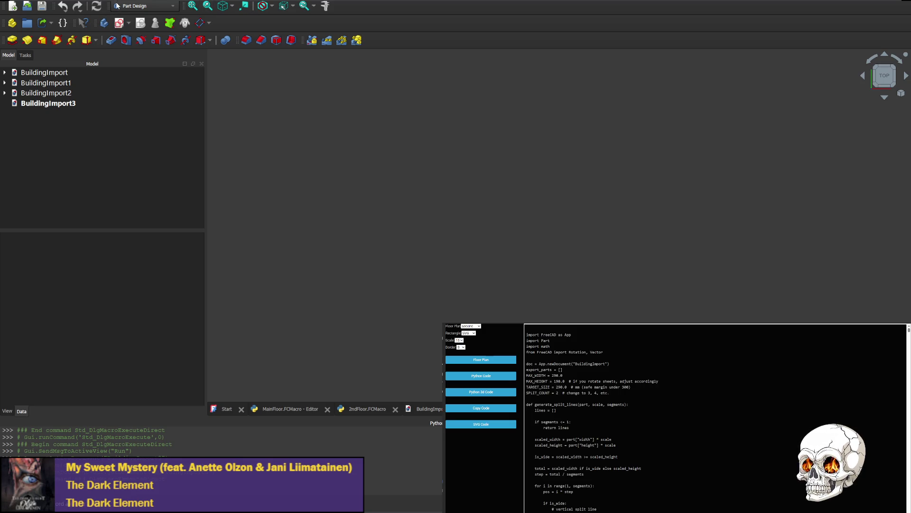
Step: Look over BuildingImport and BuildingImport2, then run AllLevels.FCMacro with Ctrl+F6
{"action": "double_click", "coordinate": [45, 73]}
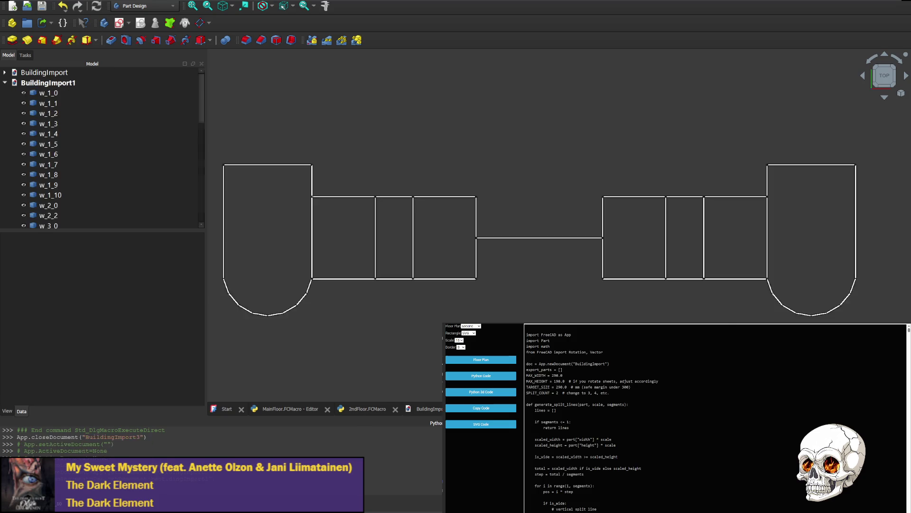
{"action": "left_click", "coordinate": [426, 408]}
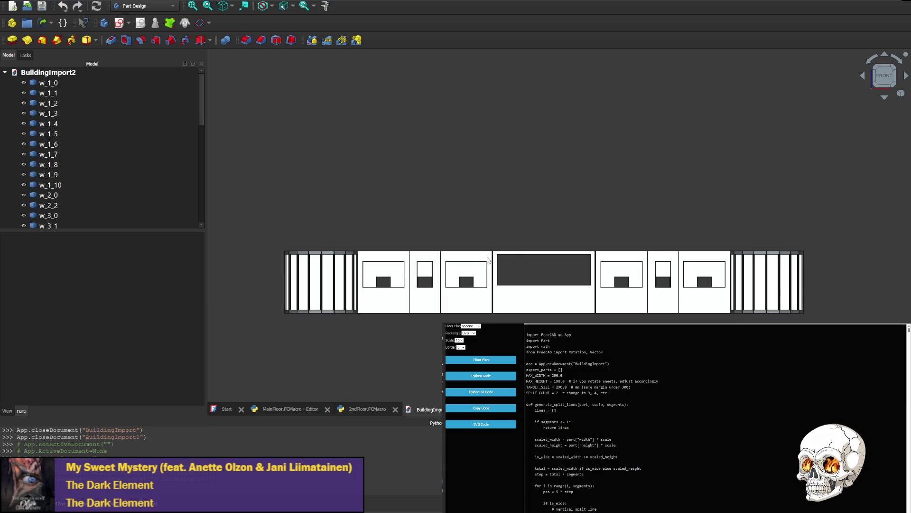
{"action": "left_click", "coordinate": [420, 410]}
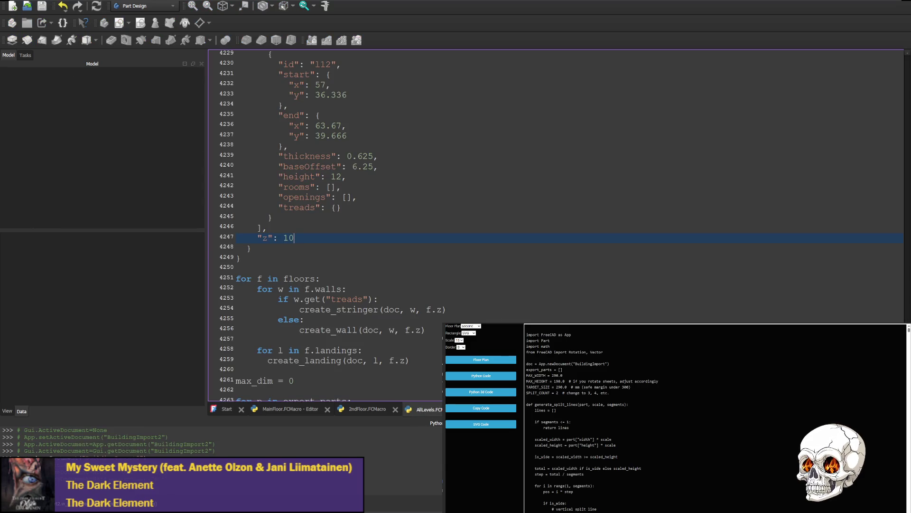
{"action": "key", "text": "ctrl+F6"}
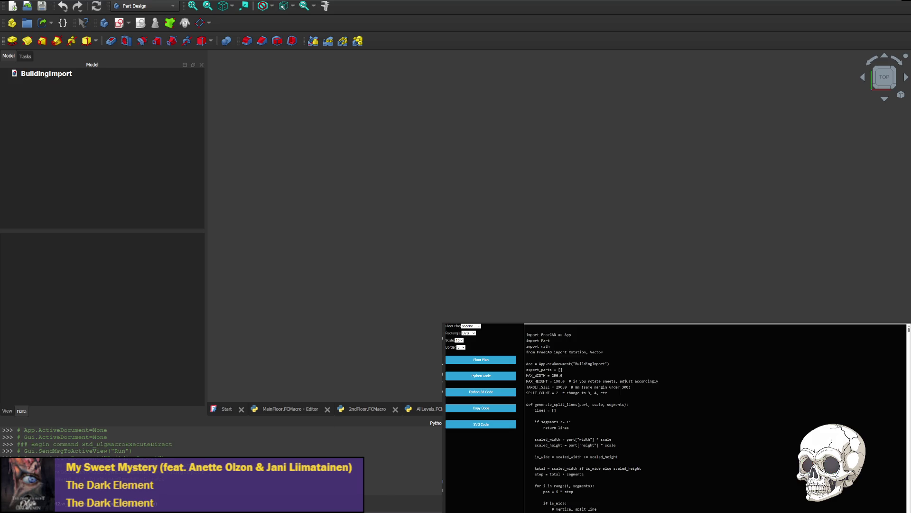
{"action": "key", "text": "alt+Tab"}
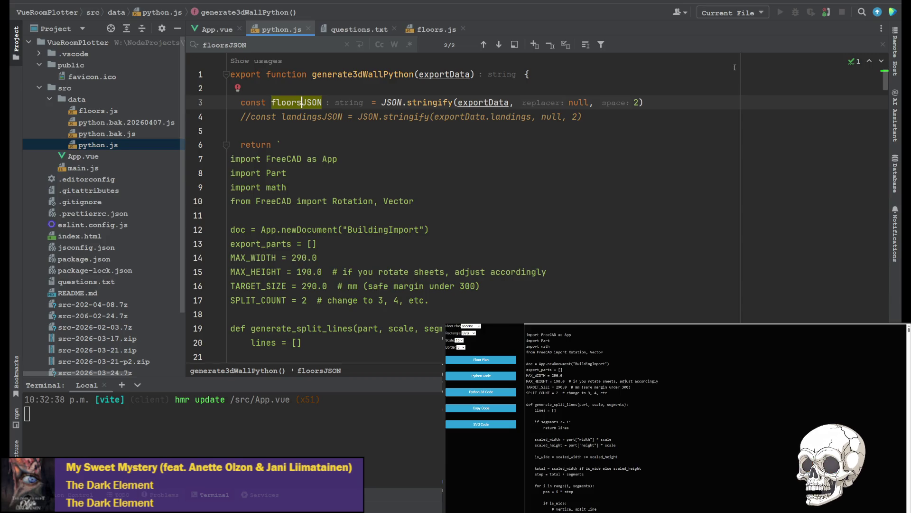
{"action": "scroll", "coordinate": [403, 303], "scroll_direction": "down", "scroll_amount": 5}
{"action": "scroll", "coordinate": [404, 303], "scroll_direction": "down", "scroll_amount": 20}
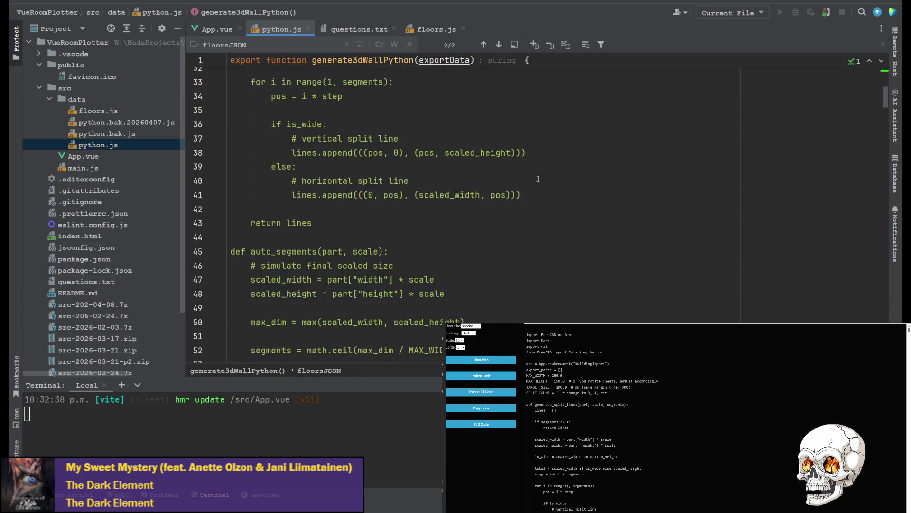
{"action": "scroll", "coordinate": [527, 223], "scroll_direction": "down", "scroll_amount": 20}
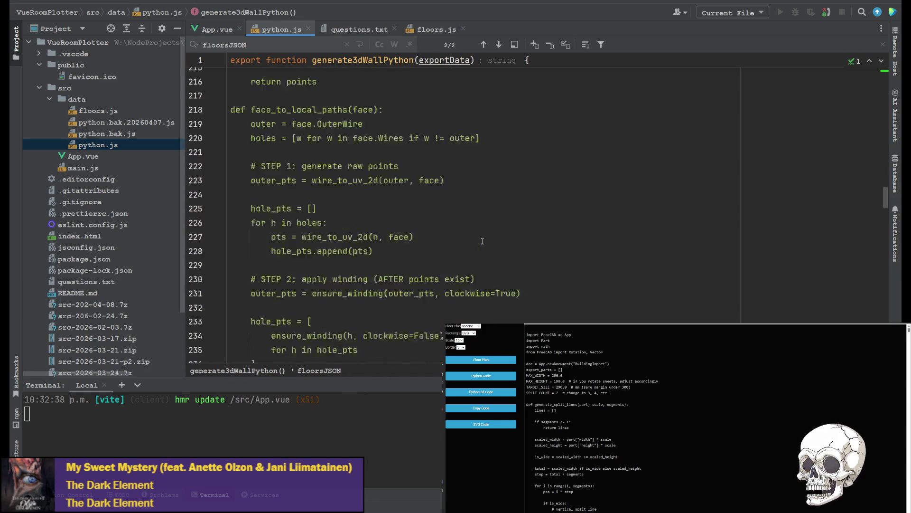
{"action": "scroll", "coordinate": [402, 263], "scroll_direction": "down", "scroll_amount": 20}
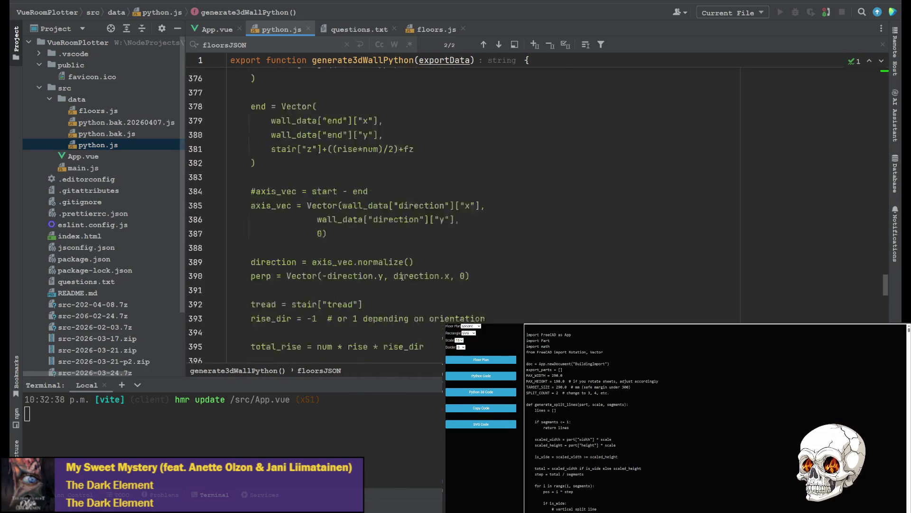
{"action": "scroll", "coordinate": [378, 306], "scroll_direction": "down", "scroll_amount": 7}
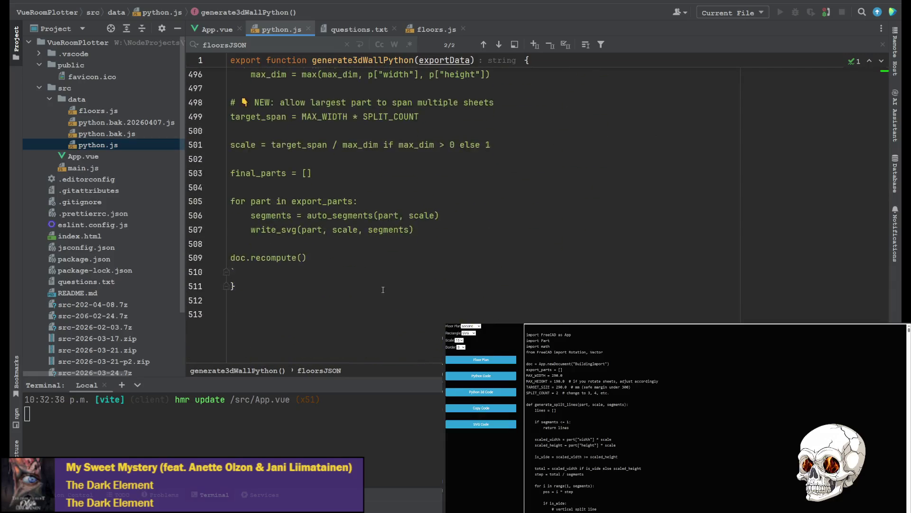
{"action": "scroll", "coordinate": [296, 166], "scroll_direction": "up", "scroll_amount": 6}
{"action": "scroll", "coordinate": [313, 127], "scroll_direction": "up", "scroll_amount": 1}
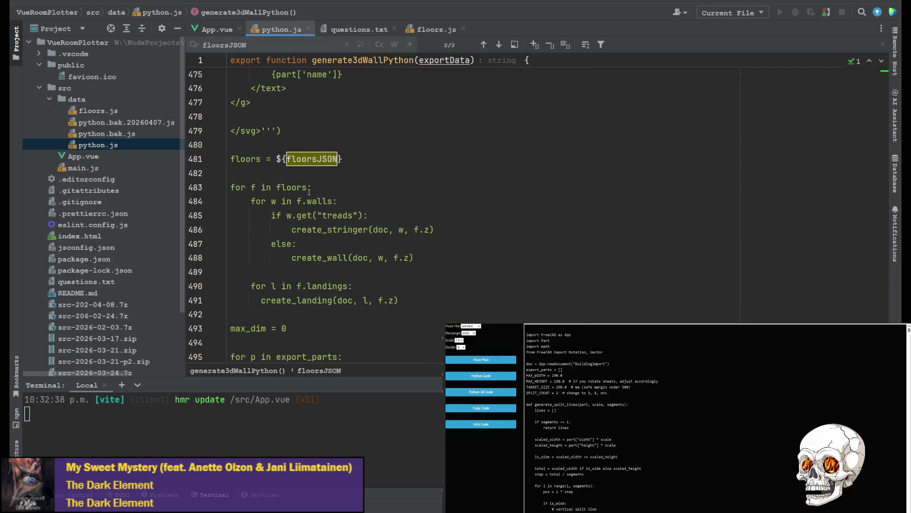
{"action": "left_click", "coordinate": [307, 185]}
{"action": "scroll", "coordinate": [262, 199], "scroll_direction": "up", "scroll_amount": 2}
{"action": "scroll", "coordinate": [262, 223], "scroll_direction": "down", "scroll_amount": 1}
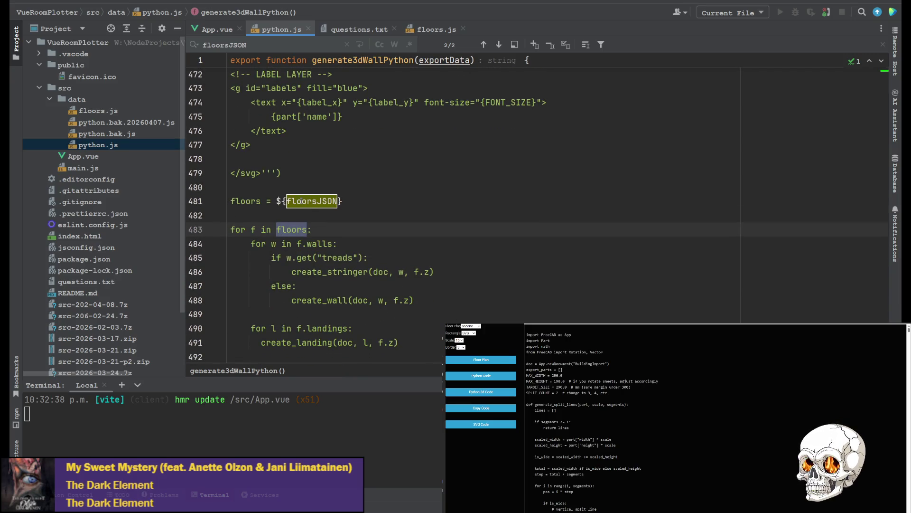
{"action": "left_click", "coordinate": [254, 229]}
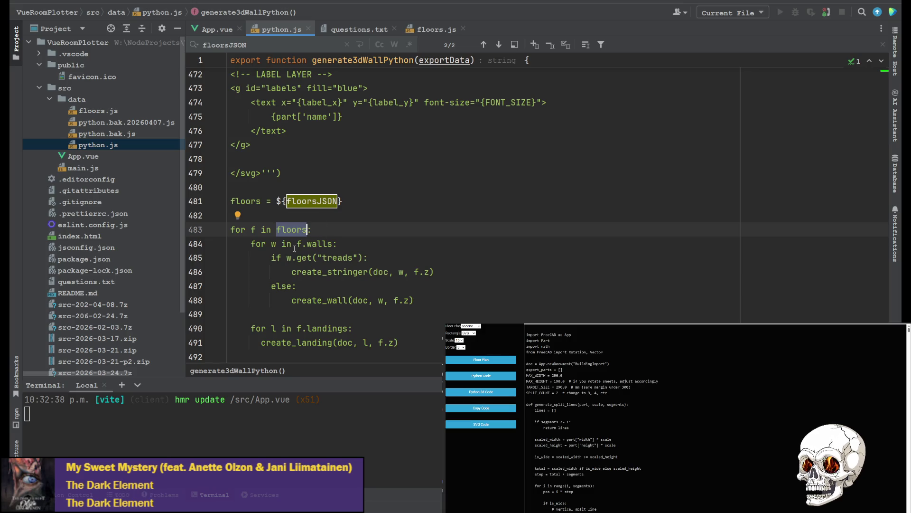
Step: Change line 484 of python.js to loop over floors[f].walls
{"action": "left_click", "coordinate": [298, 243]}
{"action": "type", "text": "floors["}
{"action": "key", "text": "Right"}
{"action": "type", "text": "]"}
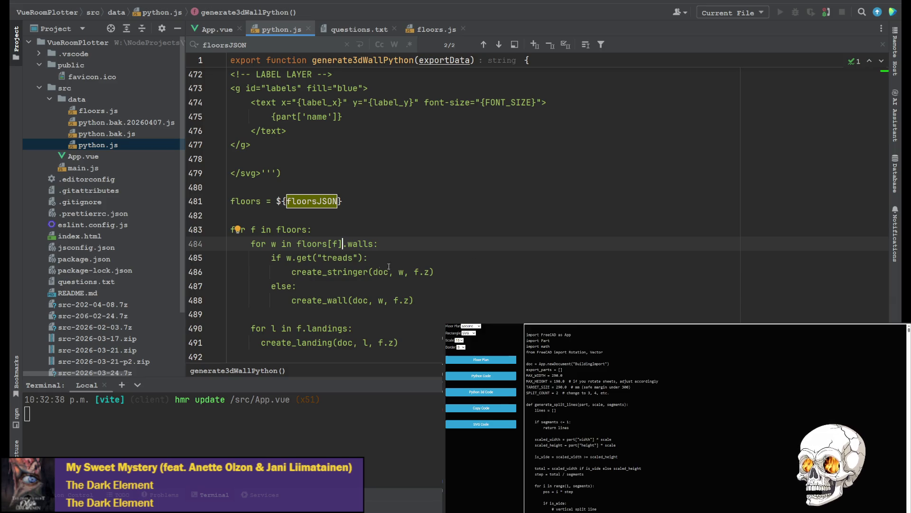
{"action": "scroll", "coordinate": [311, 280], "scroll_direction": "down", "scroll_amount": 1}
Step: Change line 490 to loop over floors[f].landings
{"action": "left_click", "coordinate": [297, 286]}
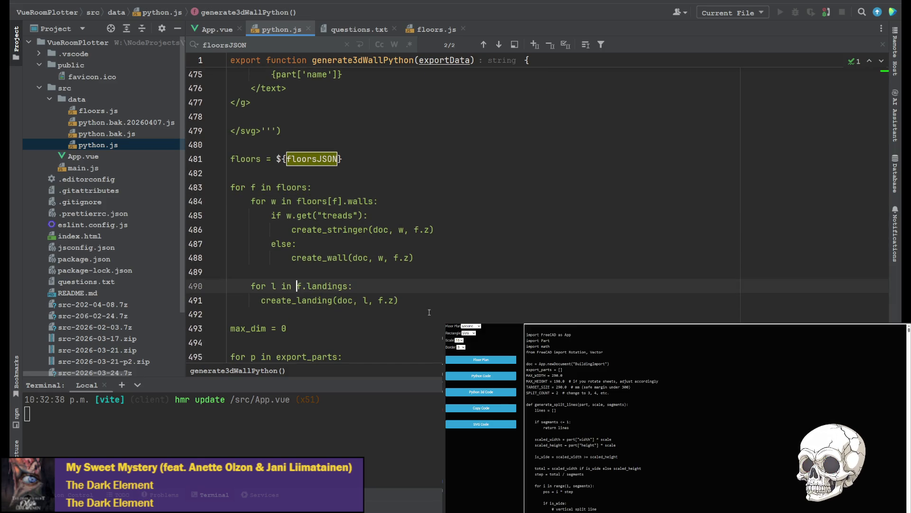
{"action": "type", "text": "floors["}
{"action": "key", "text": "Right"}
{"action": "type", "text": "]"}
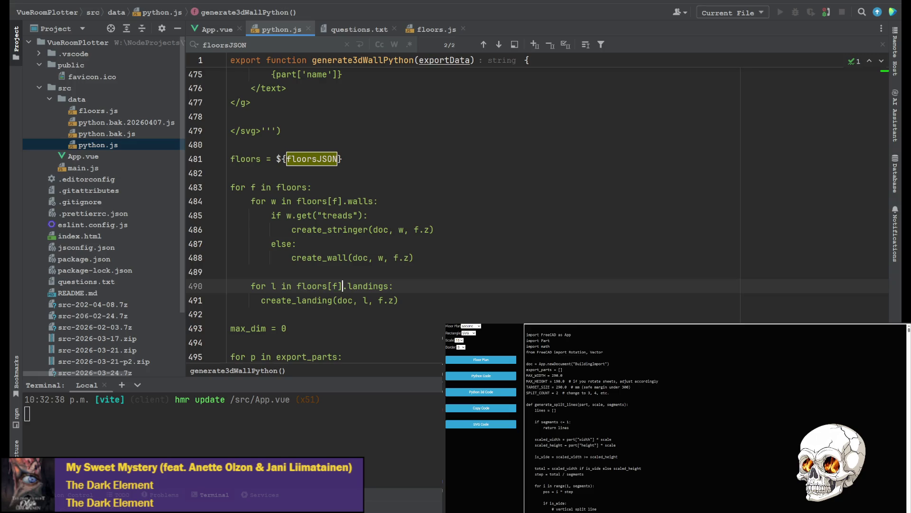
{"action": "scroll", "coordinate": [386, 261], "scroll_direction": "down", "scroll_amount": 2}
{"action": "scroll", "coordinate": [386, 261], "scroll_direction": "up", "scroll_amount": 2}
{"action": "left_click", "coordinate": [734, 247]}
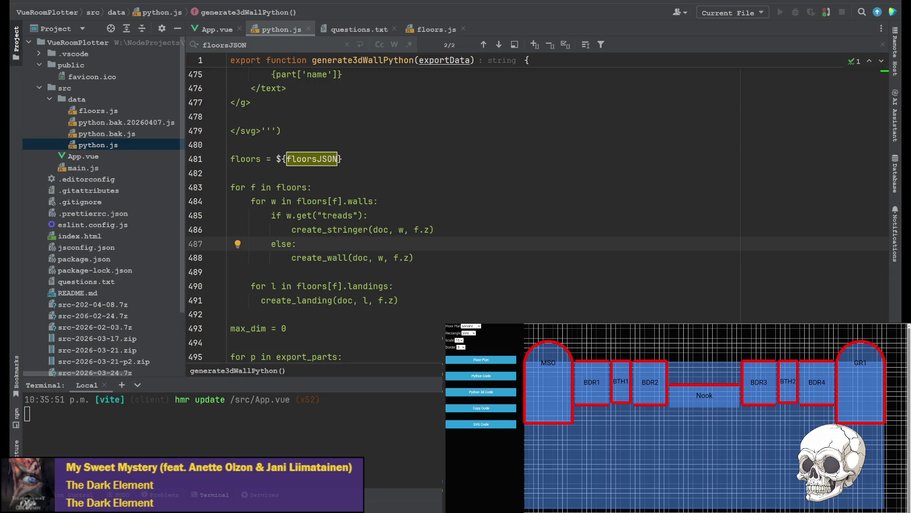
{"action": "key", "text": "alt+Tab"}
Step: Scroll up the macro's JSON to the "second" floor block and select its walls key
{"action": "scroll", "coordinate": [331, 87], "scroll_direction": "up", "scroll_amount": 20}
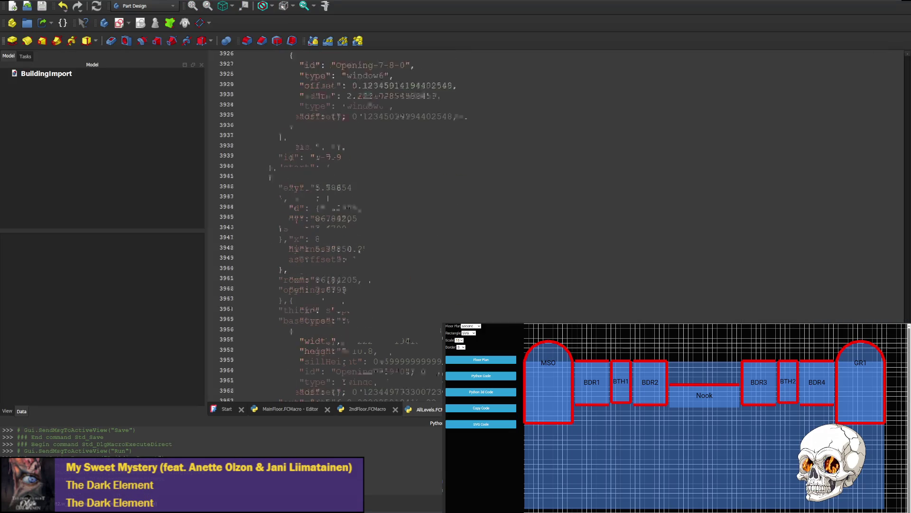
{"action": "scroll", "coordinate": [323, 226], "scroll_direction": "up", "scroll_amount": 20}
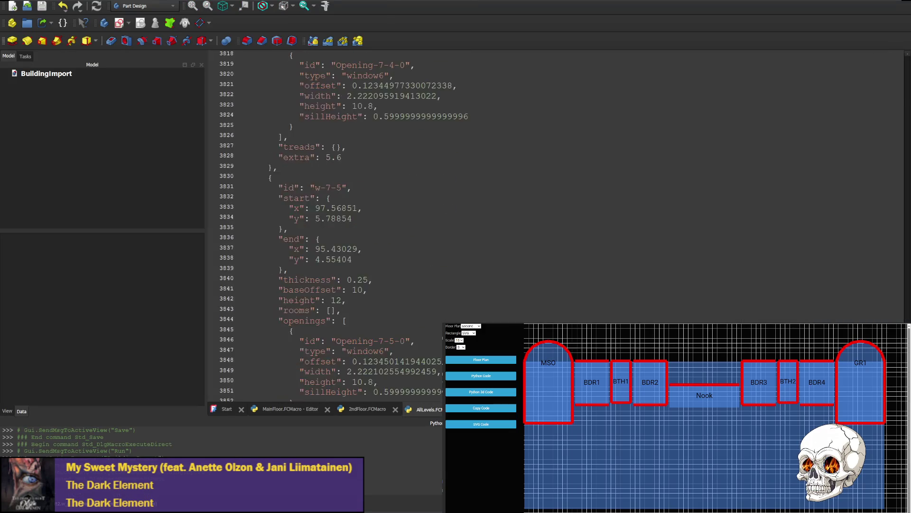
{"action": "scroll", "coordinate": [323, 225], "scroll_direction": "up", "scroll_amount": 20}
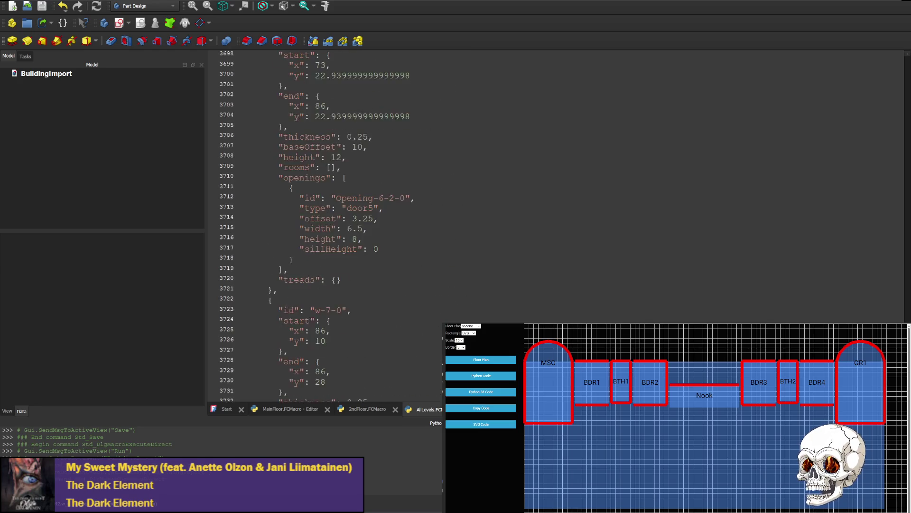
{"action": "scroll", "coordinate": [322, 226], "scroll_direction": "up", "scroll_amount": 20}
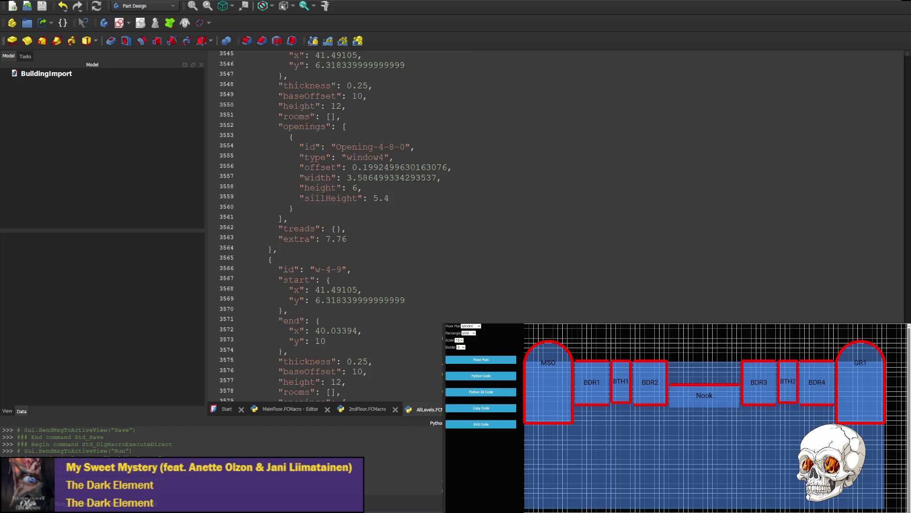
{"action": "scroll", "coordinate": [323, 226], "scroll_direction": "up", "scroll_amount": 20}
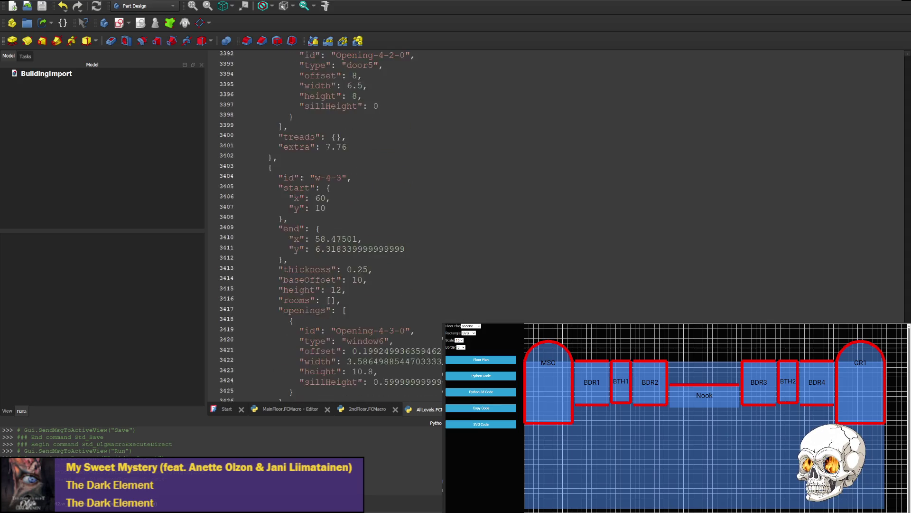
{"action": "scroll", "coordinate": [323, 226], "scroll_direction": "up", "scroll_amount": 20}
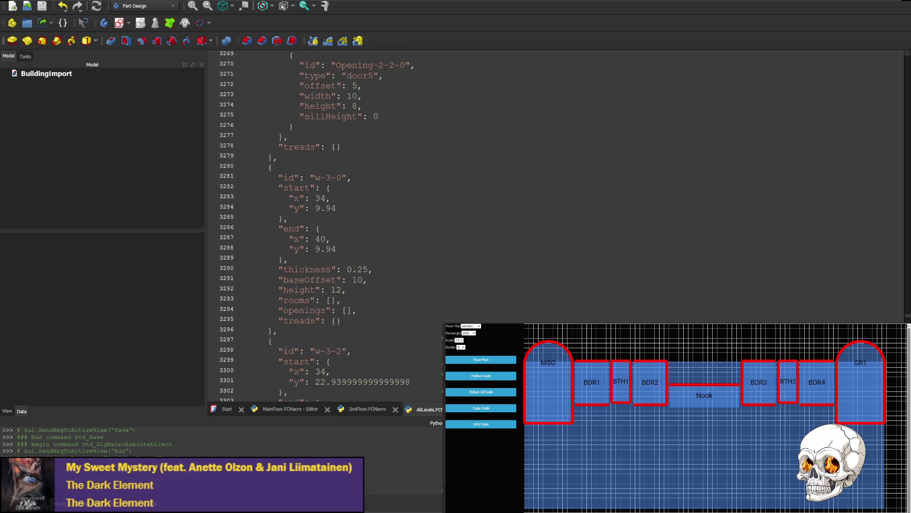
{"action": "scroll", "coordinate": [323, 225], "scroll_direction": "up", "scroll_amount": 20}
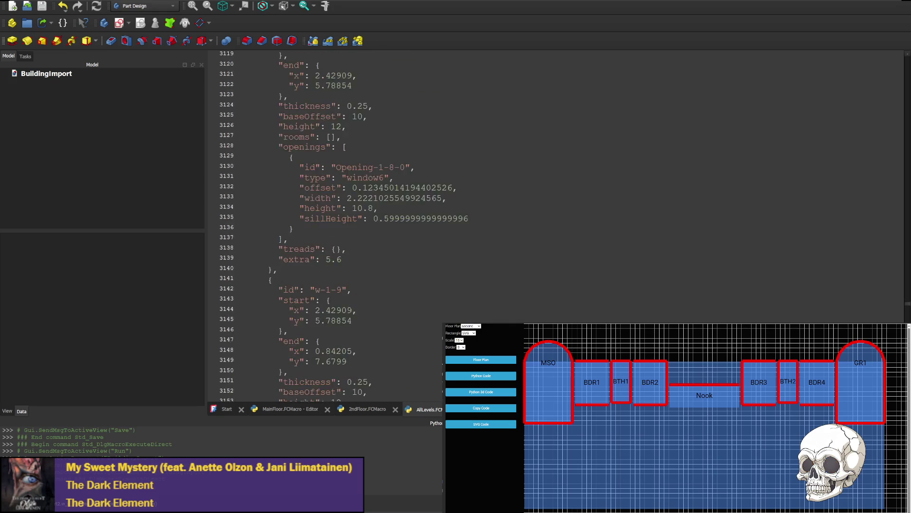
{"action": "scroll", "coordinate": [323, 225], "scroll_direction": "up", "scroll_amount": 20}
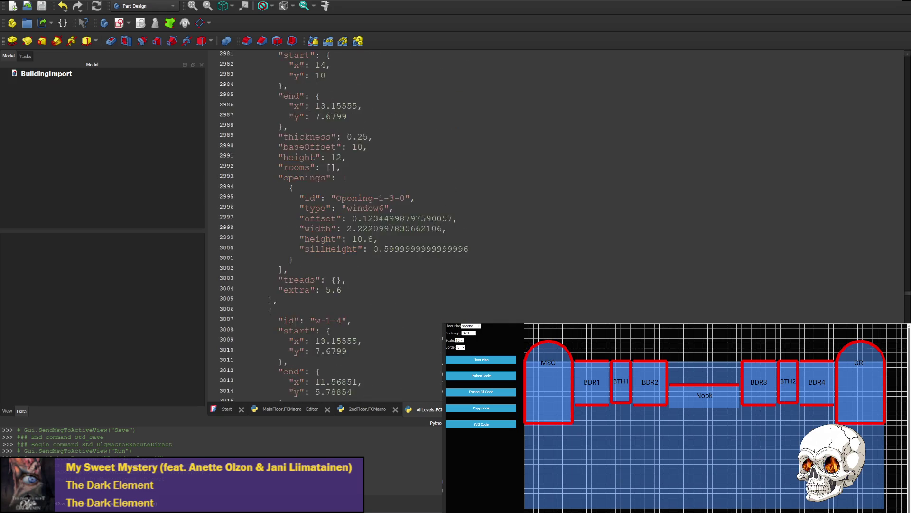
{"action": "scroll", "coordinate": [323, 225], "scroll_direction": "up", "scroll_amount": 20}
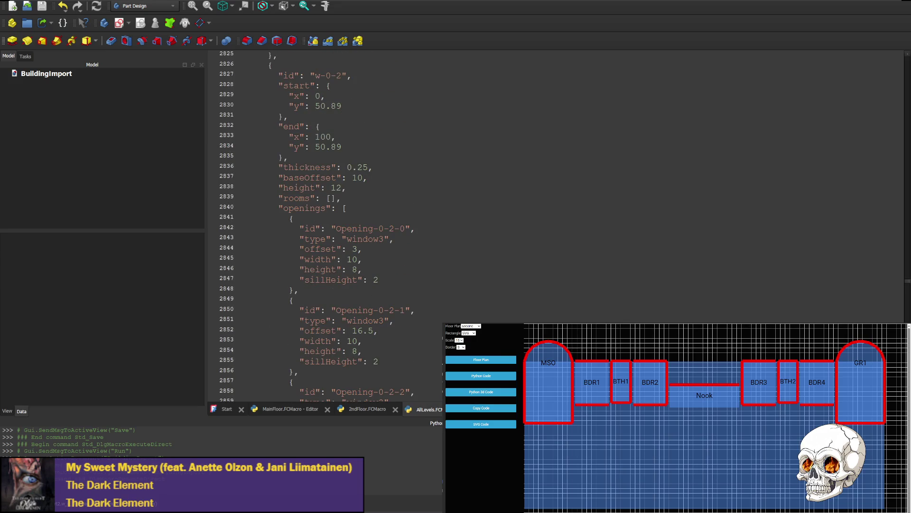
{"action": "scroll", "coordinate": [323, 226], "scroll_direction": "up", "scroll_amount": 12}
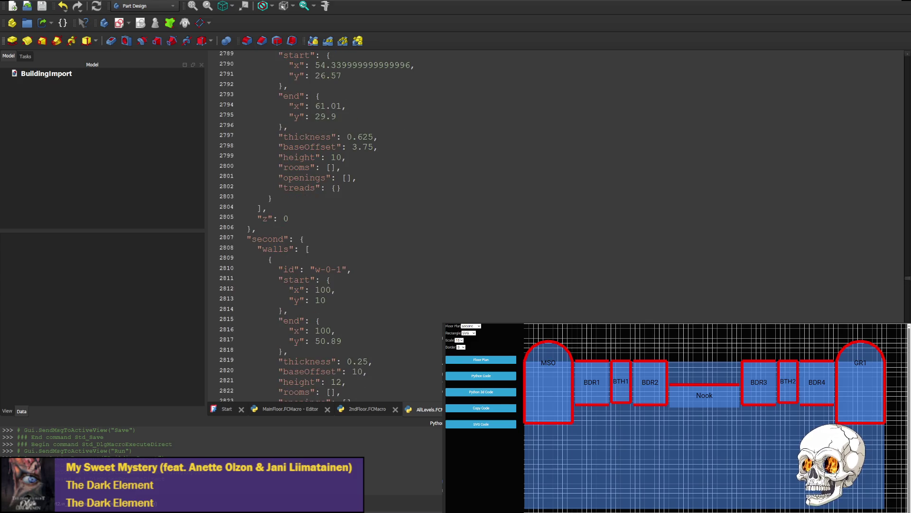
{"action": "double_click", "coordinate": [275, 249]}
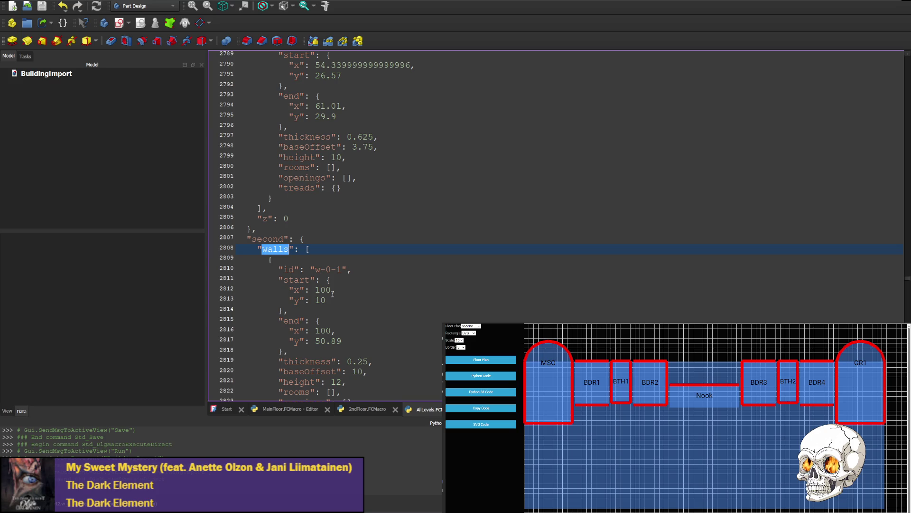
{"action": "left_click", "coordinate": [314, 251]}
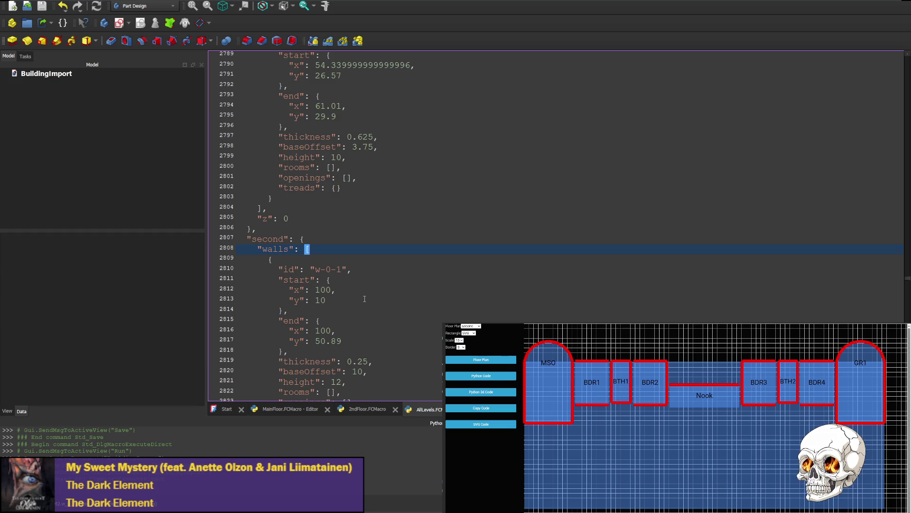
{"action": "double_click", "coordinate": [274, 249]}
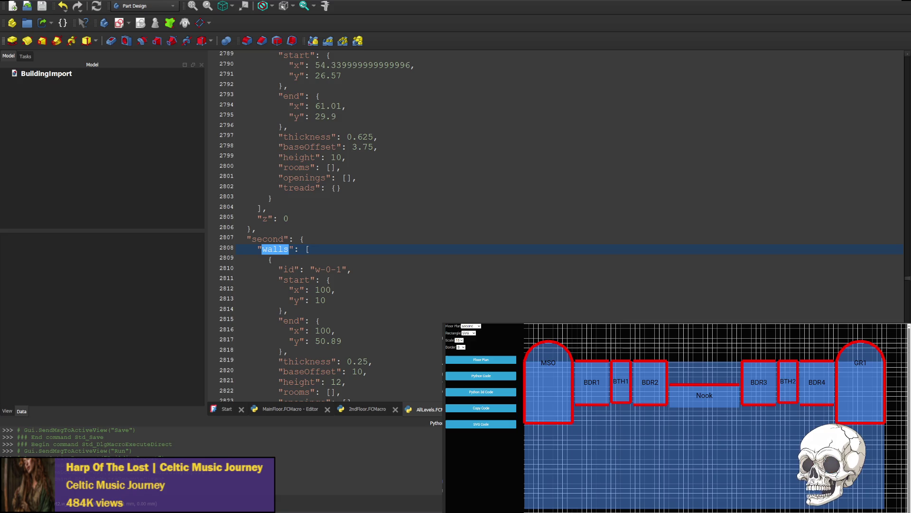
{"action": "scroll", "coordinate": [556, 226], "scroll_direction": "down", "scroll_amount": 8}
{"action": "scroll", "coordinate": [555, 225], "scroll_direction": "down", "scroll_amount": 9}
{"action": "left_click_drag", "start_coordinate": [908, 282], "coordinate": [908, 400]}
{"action": "scroll", "coordinate": [321, 201], "scroll_direction": "up", "scroll_amount": 5}
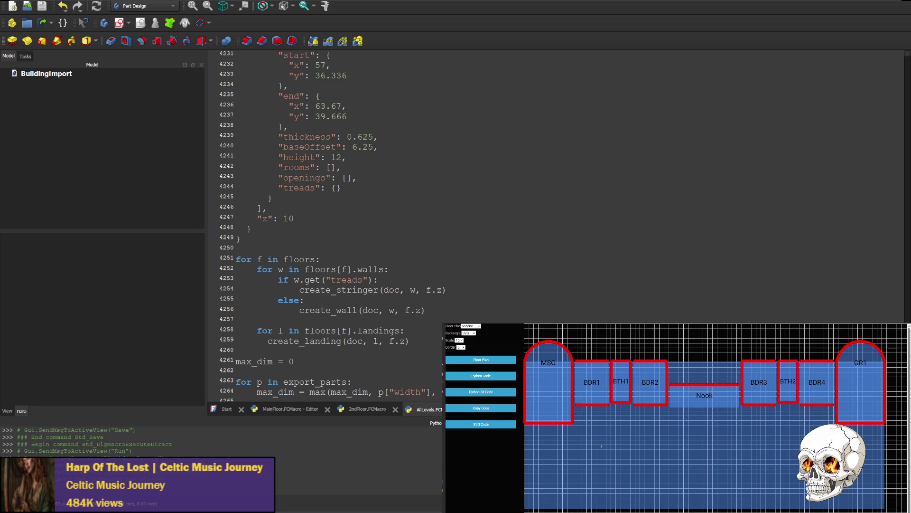
Step: Make the macro loop iterate floors.values() using f.walls and f.landings, and save it
{"action": "left_click", "coordinate": [384, 276]}
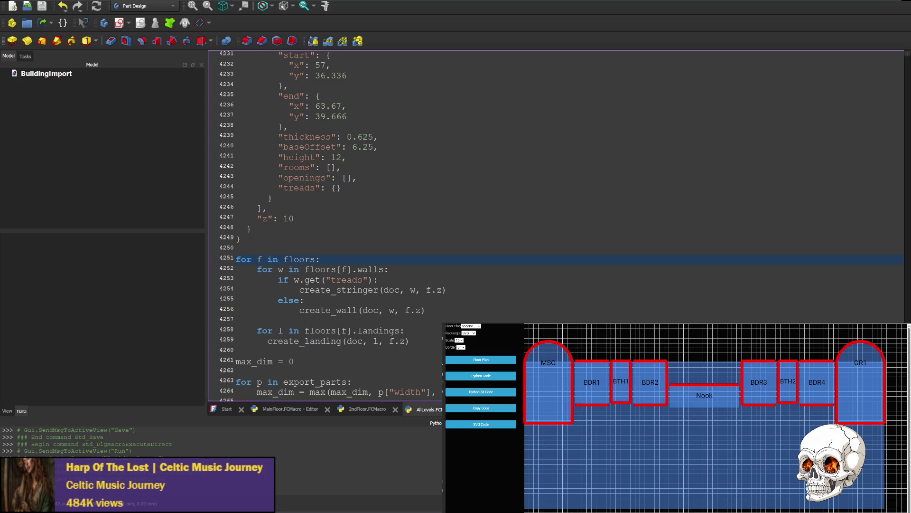
{"action": "type", "text": ".values()"}
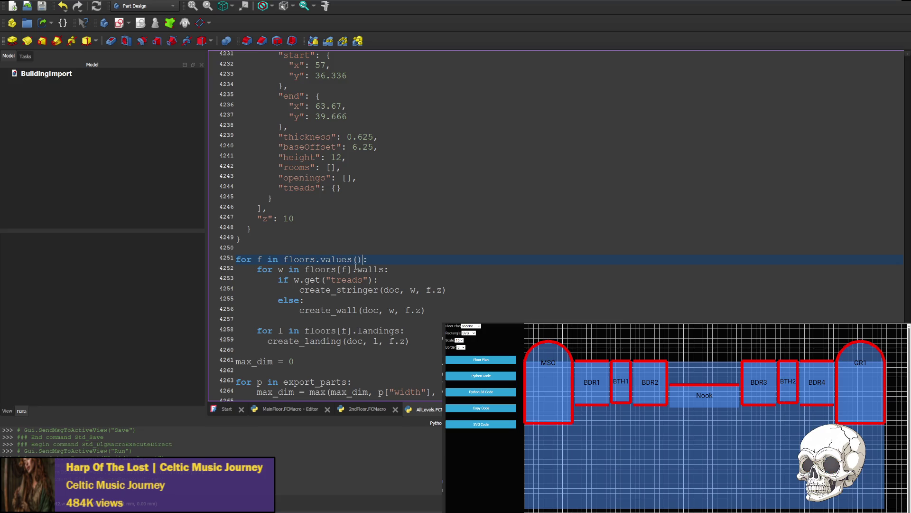
{"action": "left_click_drag", "start_coordinate": [336, 269], "coordinate": [304, 268]}
{"action": "key", "text": "BackSpace"}
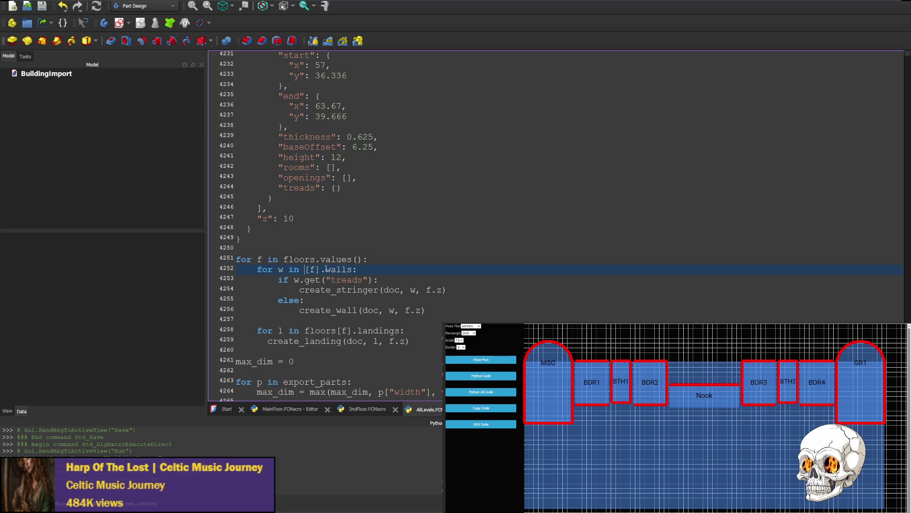
{"action": "key", "text": "Delete"}
{"action": "key", "text": "BackSpace"}
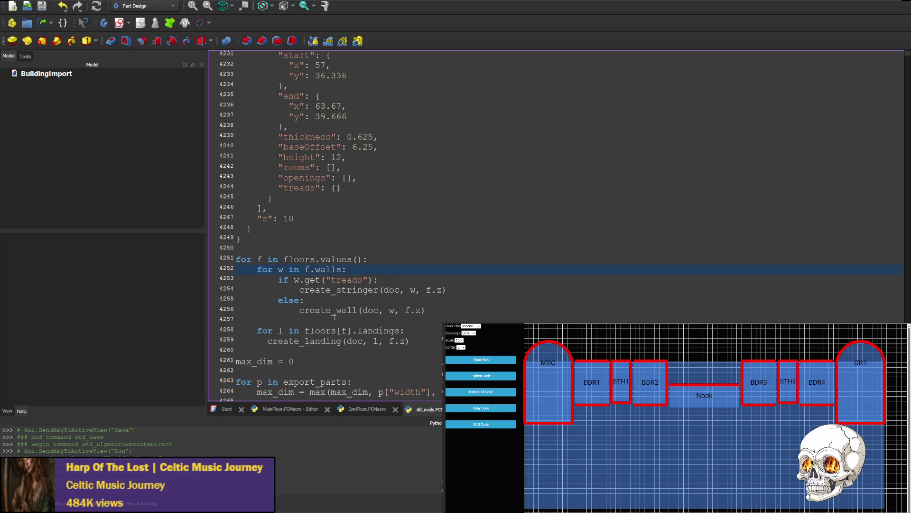
{"action": "mouse_move", "coordinate": [342, 330]}
{"action": "left_mouse_down"}
{"action": "mouse_move", "coordinate": [240, 330]}
{"action": "mouse_move", "coordinate": [306, 330]}
{"action": "left_mouse_up"}
{"action": "key", "text": "BackSpace"}
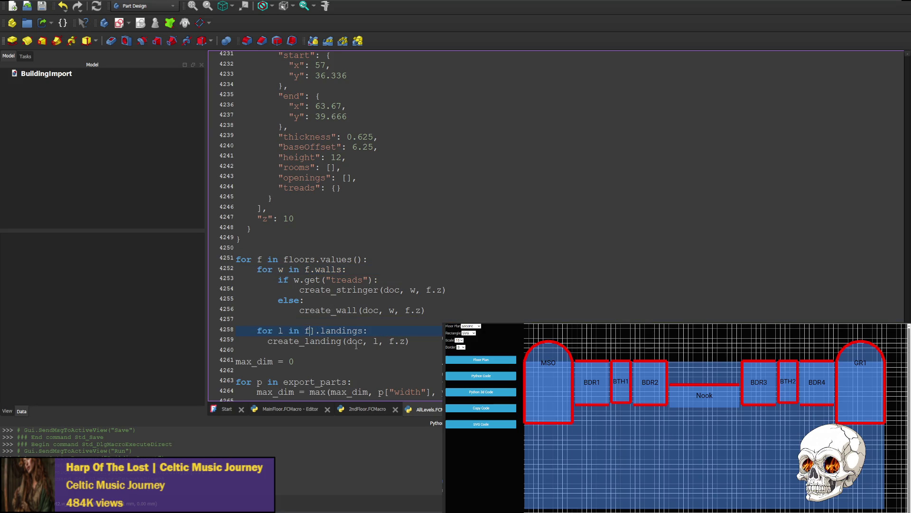
{"action": "key", "text": "Delete"}
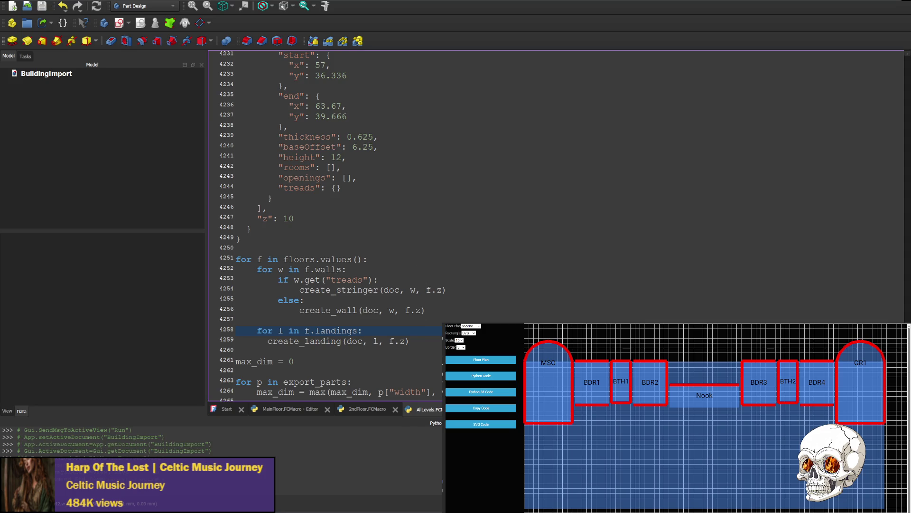
{"action": "key", "text": "ctrl+s"}
Step: Run the macro, close the generated BuildingImport1 and BuildingImport documents, and run it again
{"action": "key", "text": "ctrl+F6"}
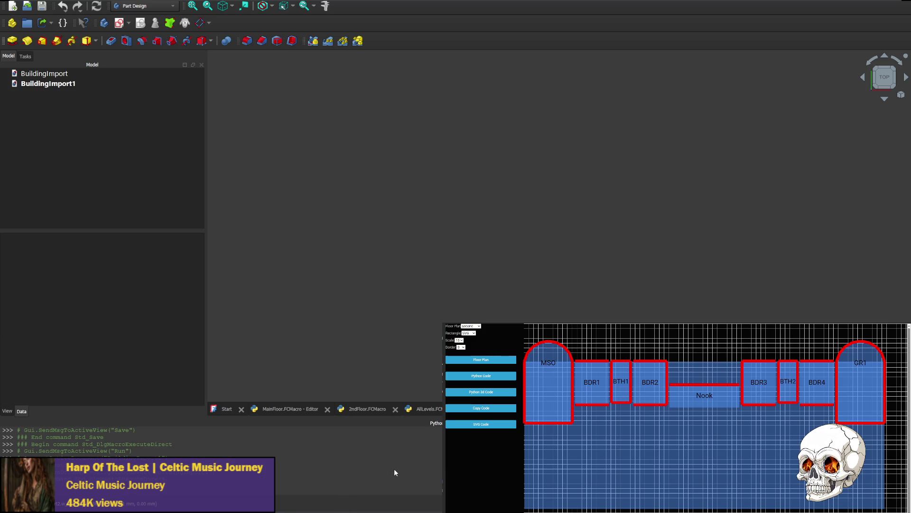
{"action": "key", "text": "ctrl+w"}
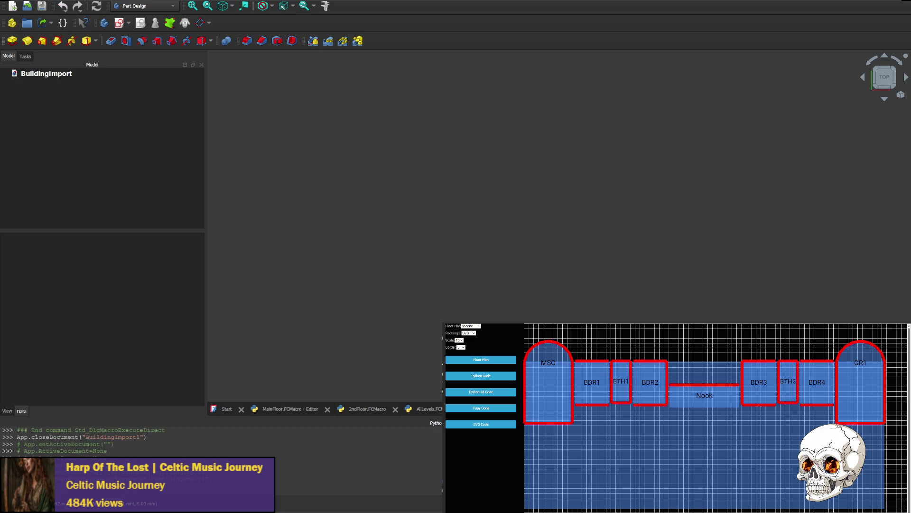
{"action": "key", "text": "ctrl+w"}
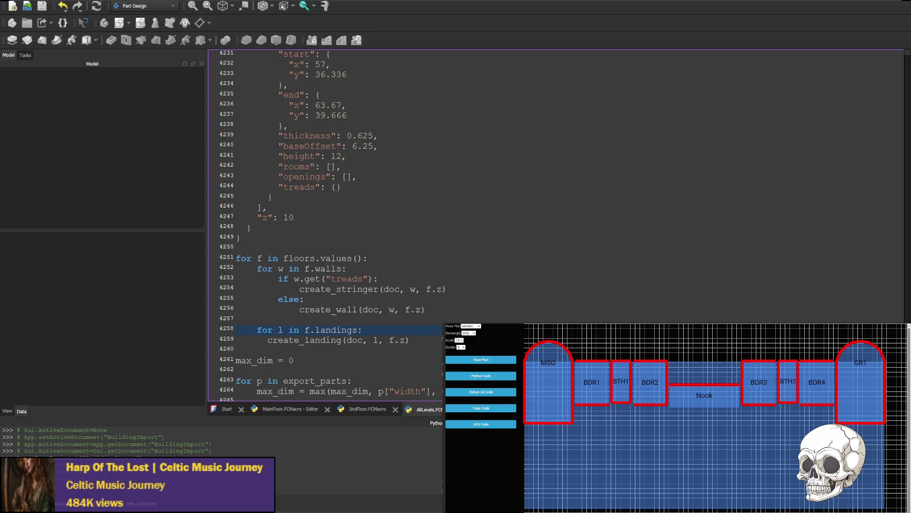
{"action": "key", "text": "ctrl+F6"}
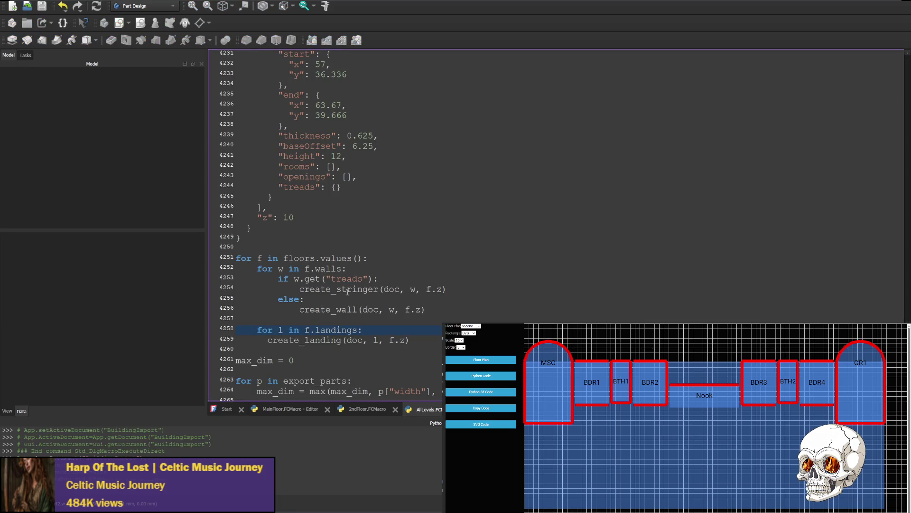
{"action": "left_click", "coordinate": [383, 260]}
Step: Add an indented print(f) line at the top of the floors loop and rerun the macro
{"action": "key", "text": "Return"}
{"action": "type", "text": "prin"}
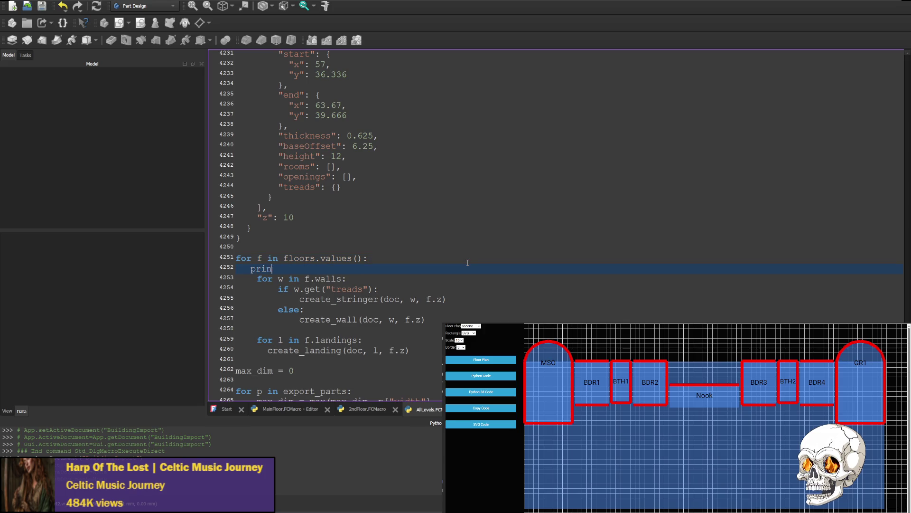
{"action": "type", "text": "t(f)"}
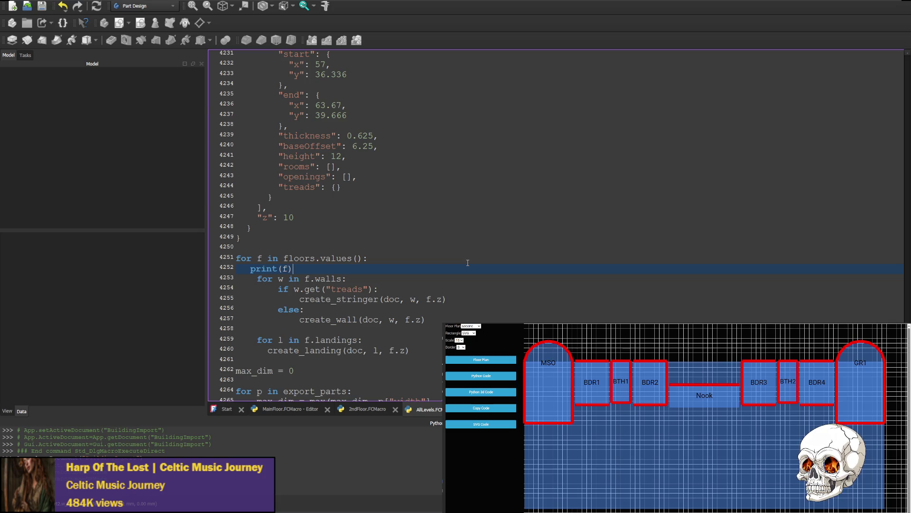
{"action": "mouse_move", "coordinate": [254, 278]}
{"action": "left_mouse_down"}
{"action": "mouse_move", "coordinate": [233, 279]}
{"action": "mouse_move", "coordinate": [235, 269]}
{"action": "left_mouse_up"}
{"action": "key", "text": "ctrl+v"}
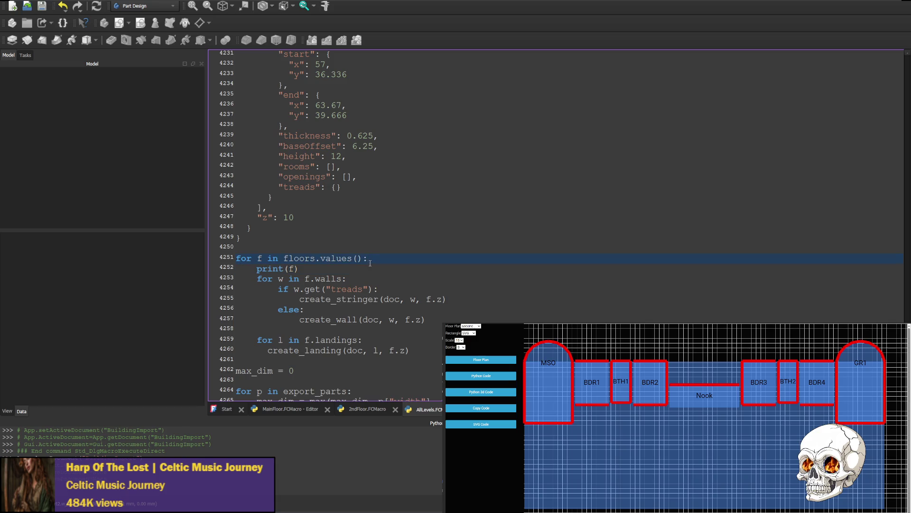
{"action": "key", "text": "ctrl+F6"}
{"action": "scroll", "coordinate": [358, 322], "scroll_direction": "down", "scroll_amount": 4}
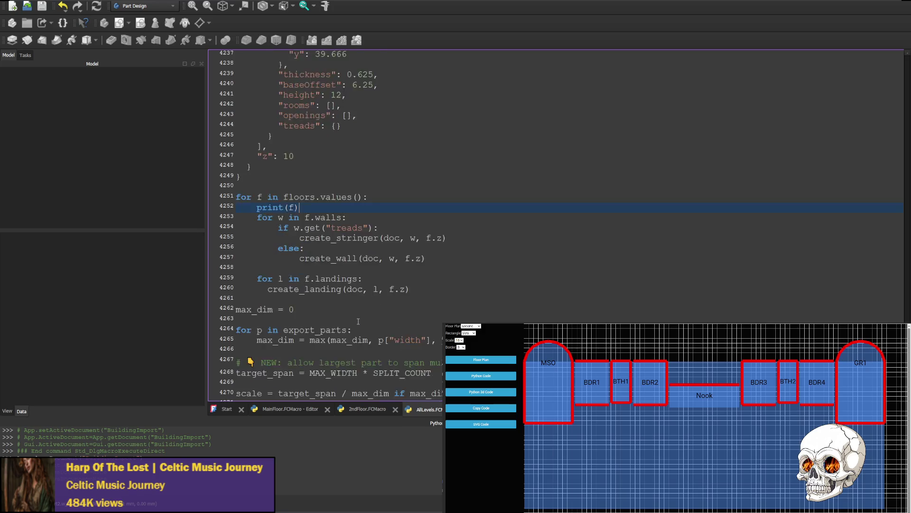
{"action": "scroll", "coordinate": [358, 323], "scroll_direction": "up", "scroll_amount": 7}
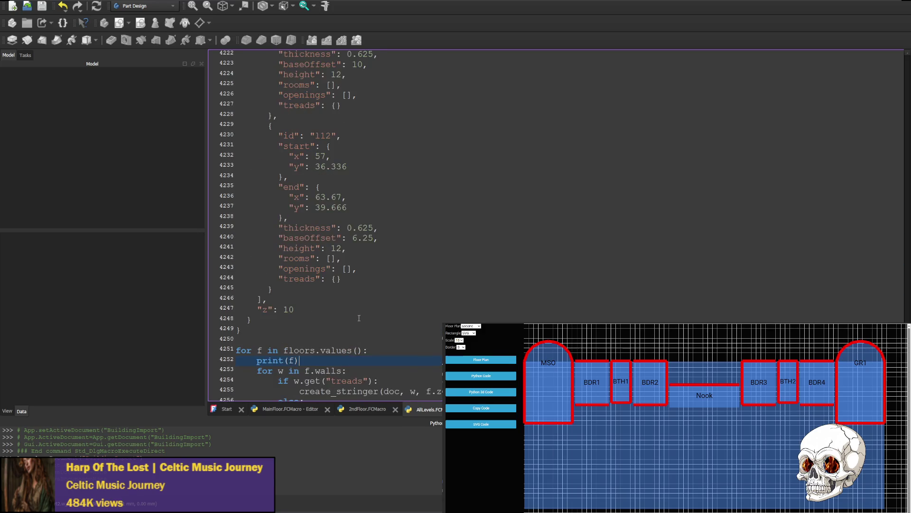
{"action": "scroll", "coordinate": [359, 317], "scroll_direction": "down", "scroll_amount": 4}
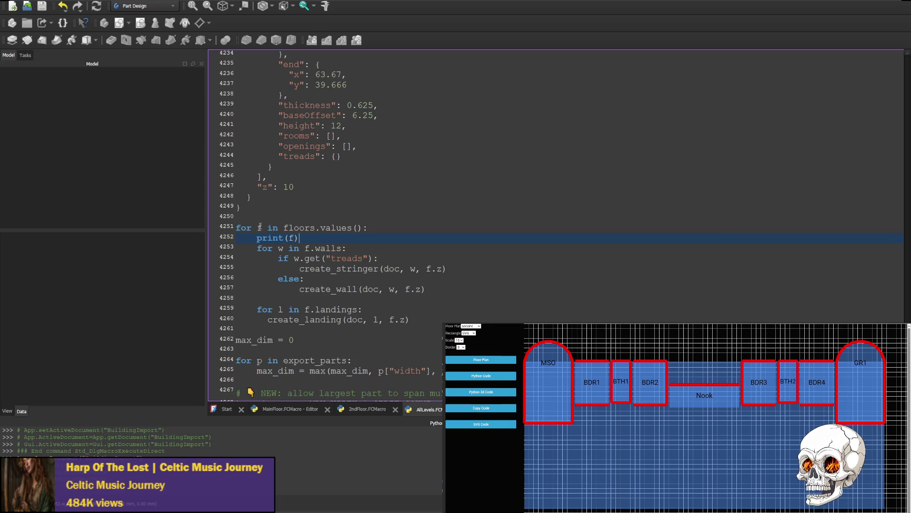
Step: Make the loop header iterate floors.items() as k, v and print(k, v)
{"action": "left_click", "coordinate": [258, 227]}
{"action": "double_click", "coordinate": [259, 227]}
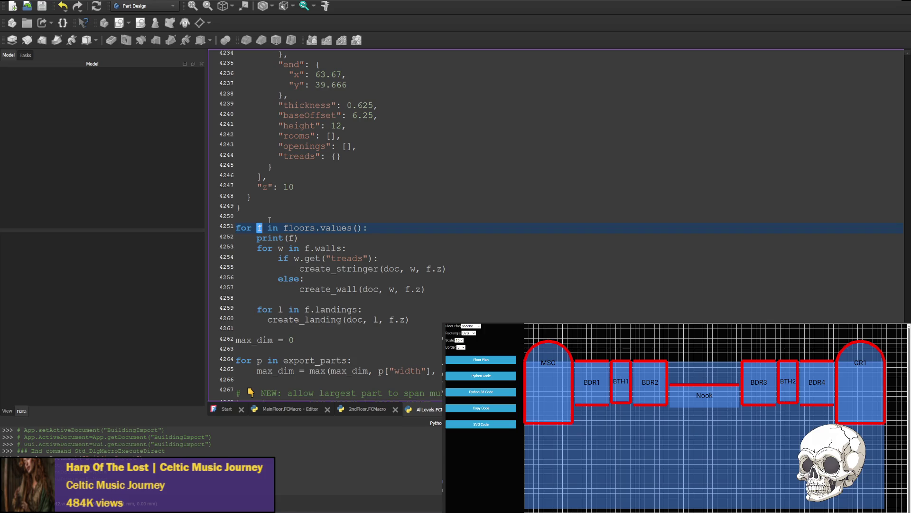
{"action": "type", "text": "k, v"}
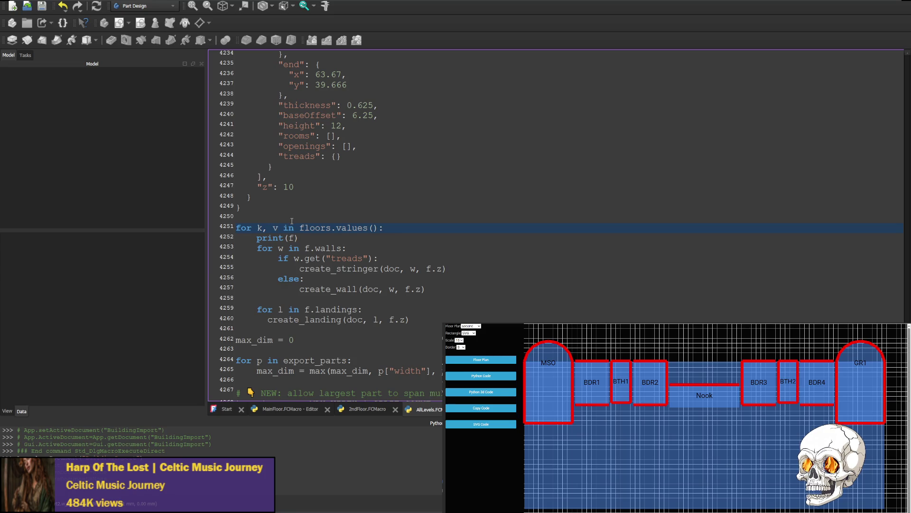
{"action": "double_click", "coordinate": [348, 228]}
{"action": "type", "text": "items"}
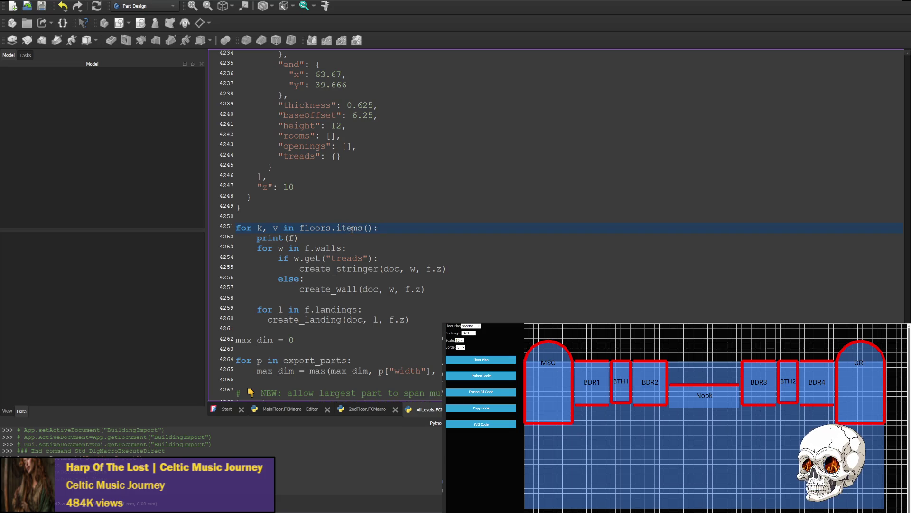
{"action": "double_click", "coordinate": [293, 237]}
{"action": "type", "text": "k, v"}
Step: Rename the loop variable v back to f so the body's f references still work
{"action": "double_click", "coordinate": [307, 248]}
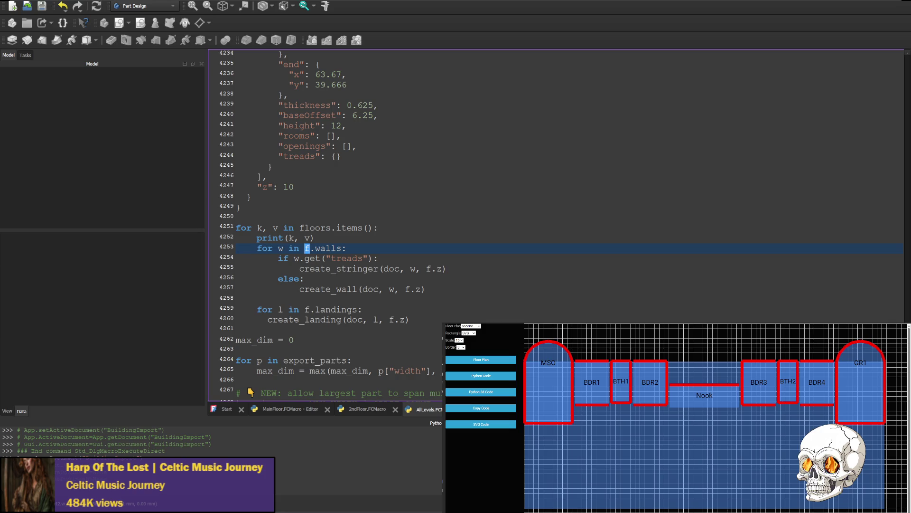
{"action": "mouse_move", "coordinate": [907, 394]}
{"action": "left_mouse_down"}
{"action": "mouse_move", "coordinate": [907, 119]}
{"action": "mouse_move", "coordinate": [902, 48]}
{"action": "mouse_move", "coordinate": [892, 43]}
{"action": "mouse_move", "coordinate": [908, 508]}
{"action": "left_mouse_up"}
{"action": "scroll", "coordinate": [802, 204], "scroll_direction": "up", "scroll_amount": 2}
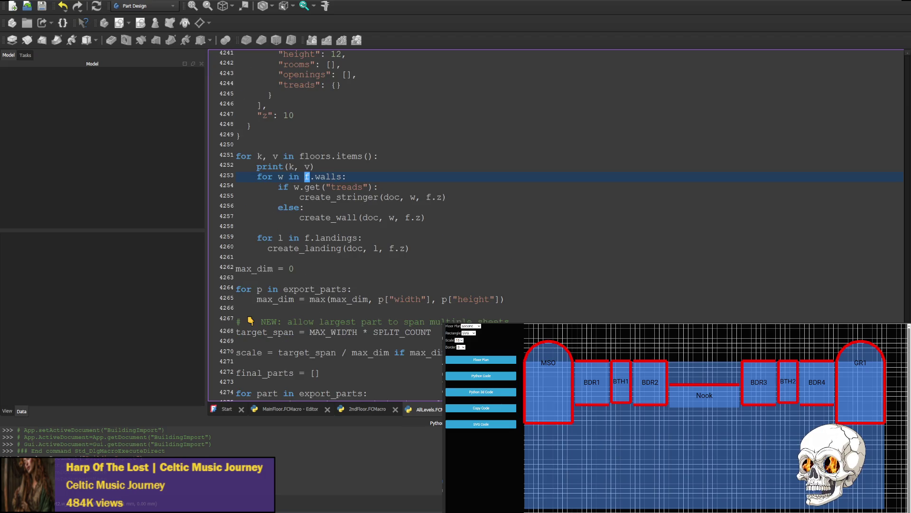
{"action": "scroll", "coordinate": [284, 192], "scroll_direction": "up", "scroll_amount": 5}
{"action": "scroll", "coordinate": [284, 192], "scroll_direction": "up", "scroll_amount": 5}
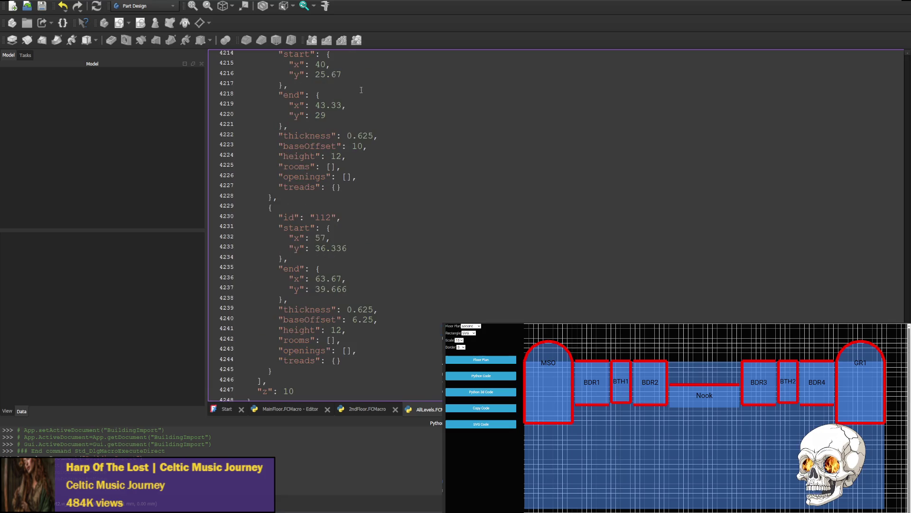
{"action": "scroll", "coordinate": [289, 217], "scroll_direction": "down", "scroll_amount": 8}
{"action": "scroll", "coordinate": [400, 206], "scroll_direction": "down", "scroll_amount": 2}
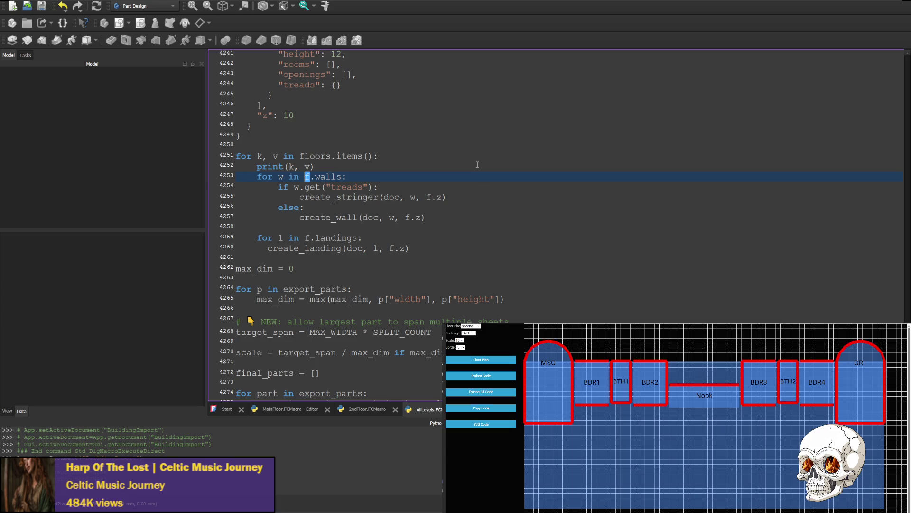
{"action": "left_click", "coordinate": [439, 197]}
{"action": "double_click", "coordinate": [275, 155]}
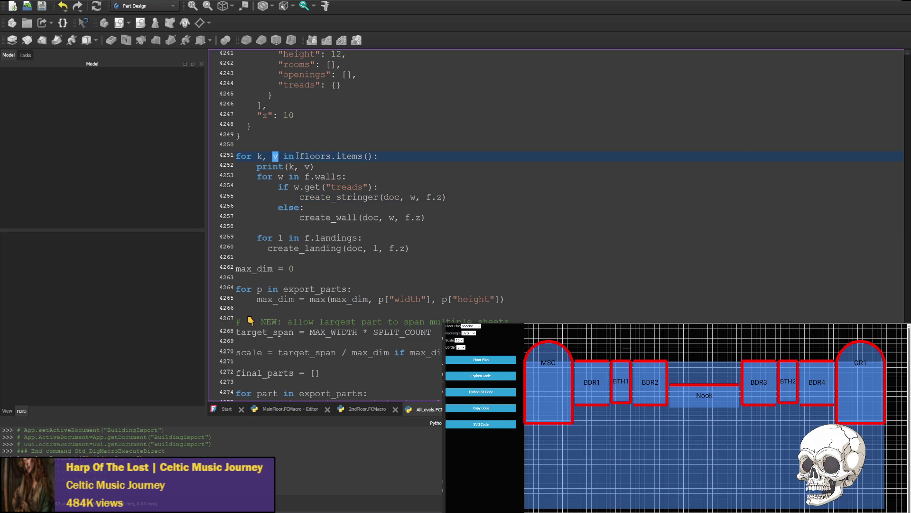
{"action": "type", "text": "f"}
{"action": "type", "text": "f"}
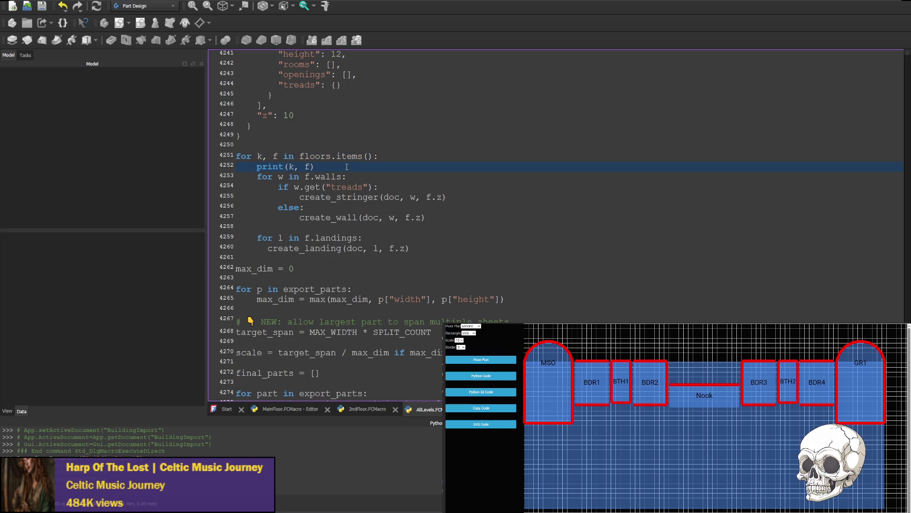
Step: Run the edited macro from the Execute macro toolbar button
{"action": "left_click", "coordinate": [533, 268]}
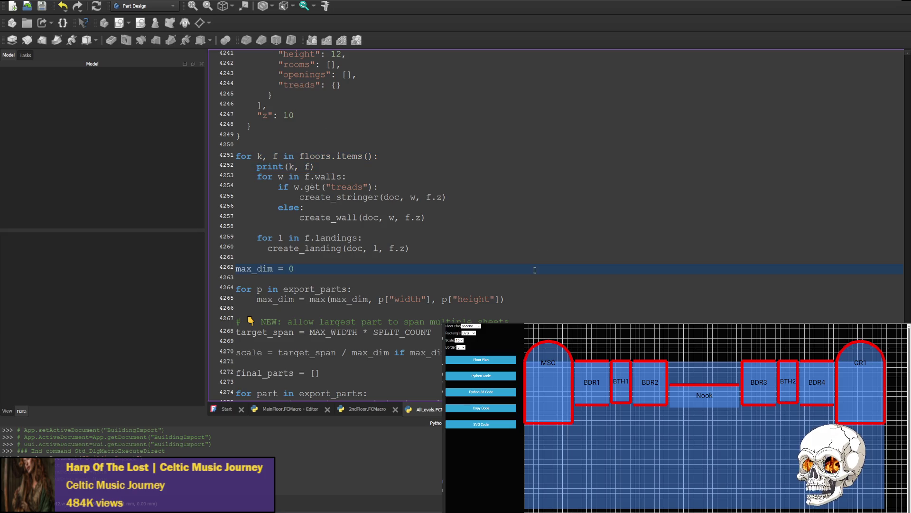
{"action": "left_click", "coordinate": [430, 450]}
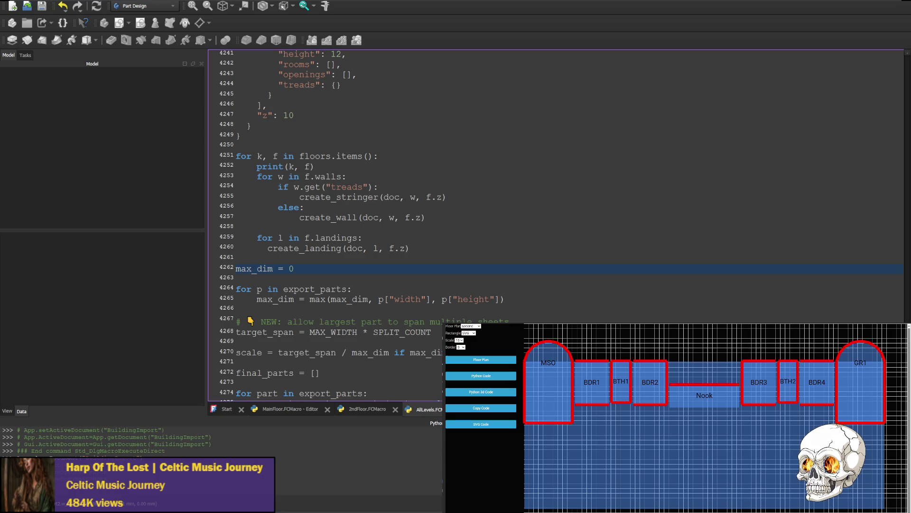
{"action": "left_click", "coordinate": [113, 30]}
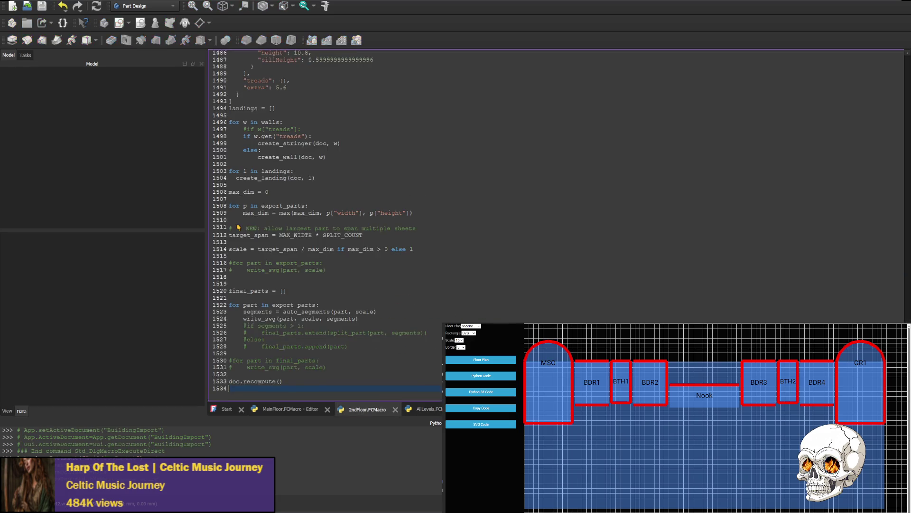
Step: In AllLevels.FCMacro, change the debug line to print(k, f.walls) and execute it
{"action": "left_click", "coordinate": [433, 412]}
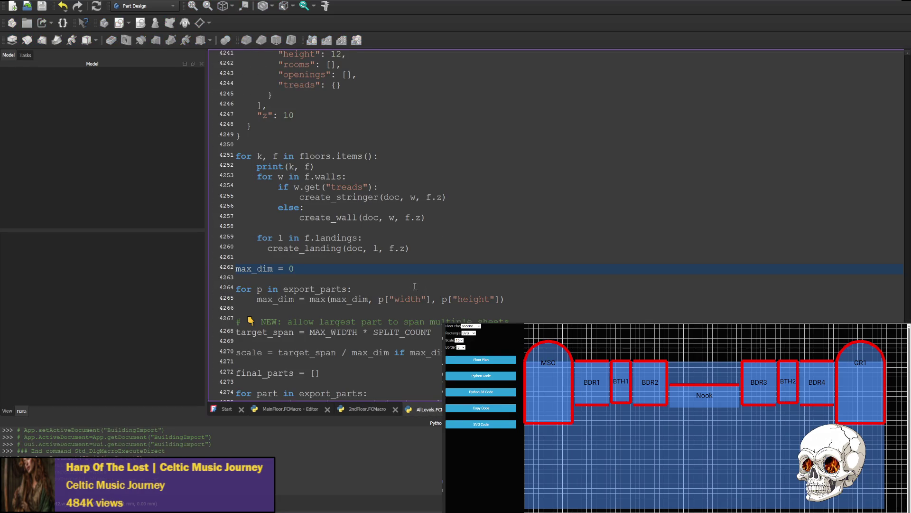
{"action": "scroll", "coordinate": [383, 266], "scroll_direction": "up", "scroll_amount": 2}
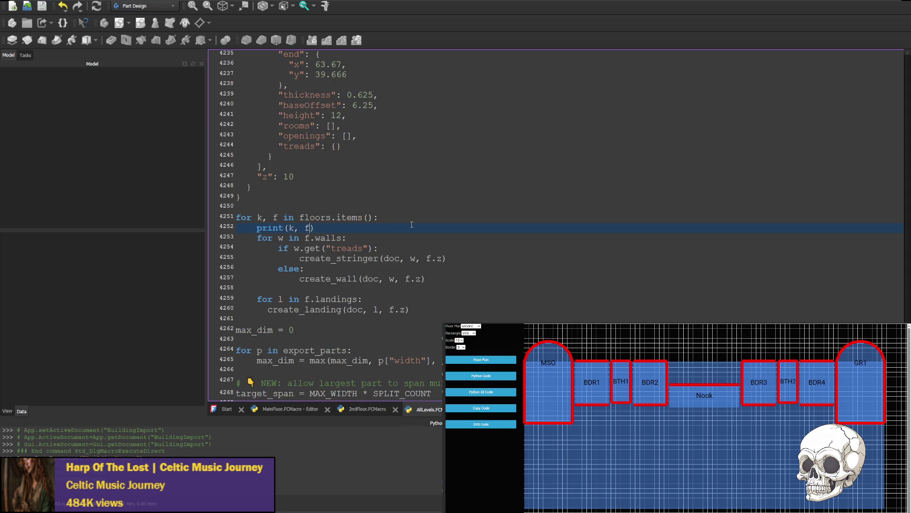
{"action": "type", "text": "."}
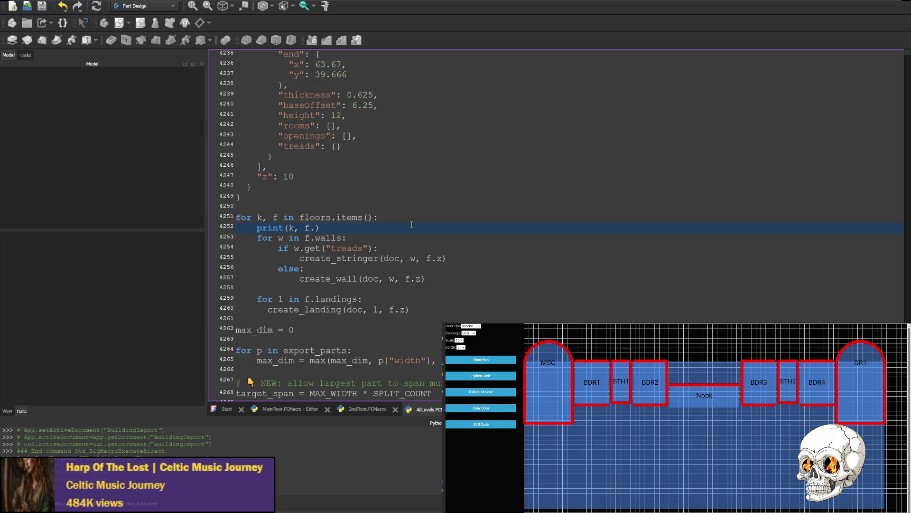
{"action": "type", "text": "walls"}
{"action": "key", "text": "ctrl+F6"}
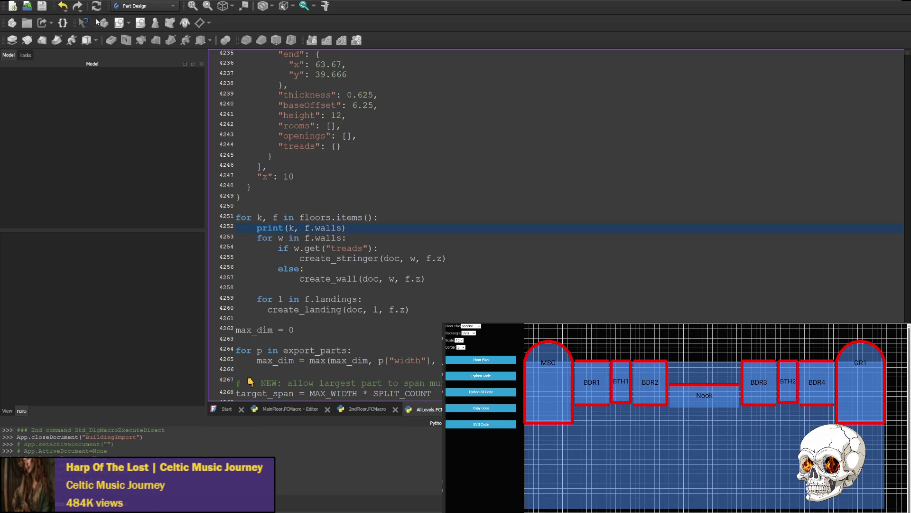
{"action": "left_click", "coordinate": [381, 457]}
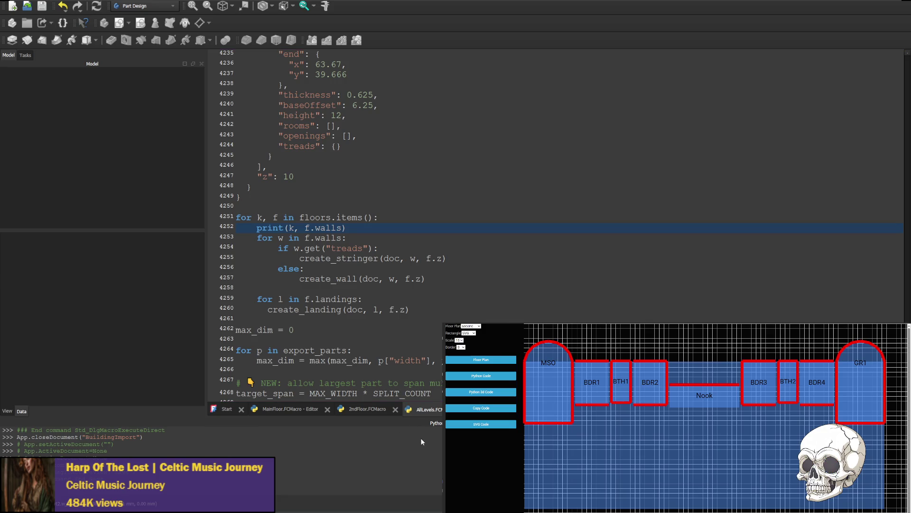
Step: Save and run the macro, then switch the print to f['walls'] and rerun it
{"action": "key", "text": "ctrl+s"}
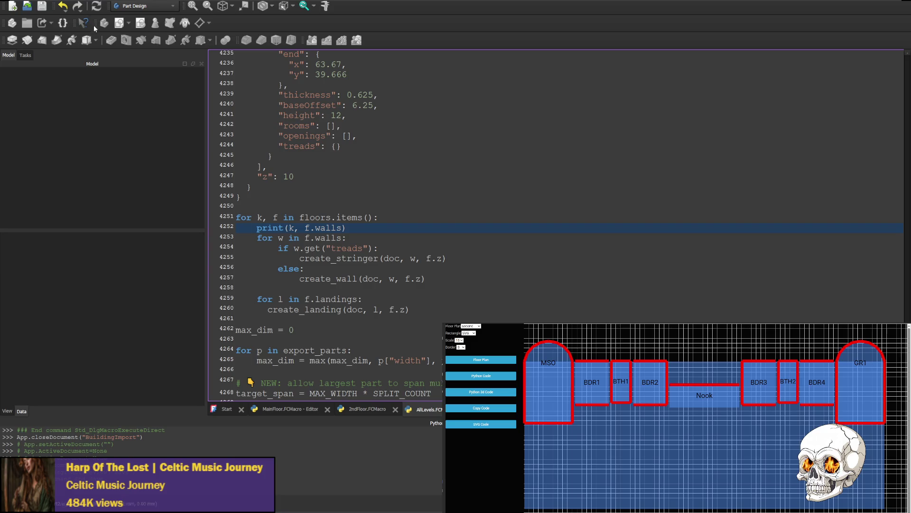
{"action": "key", "text": "ctrl+F6"}
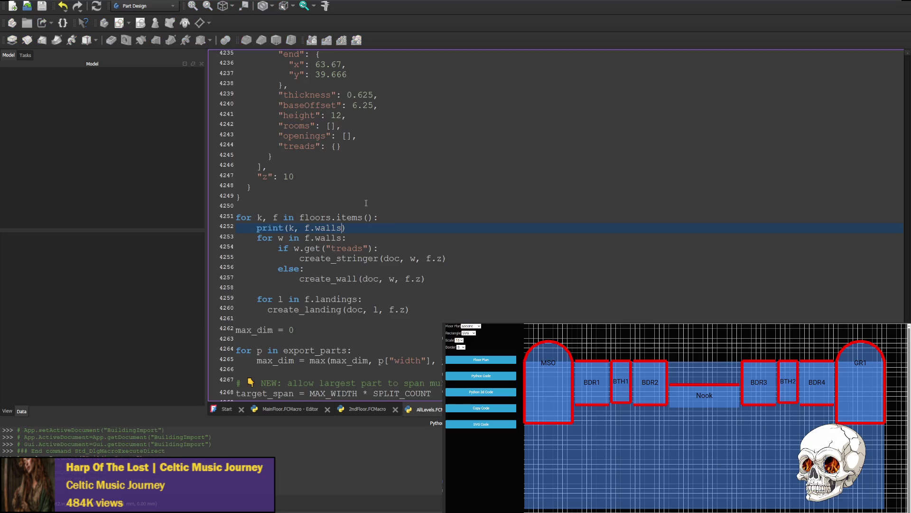
{"action": "left_click", "coordinate": [314, 230]}
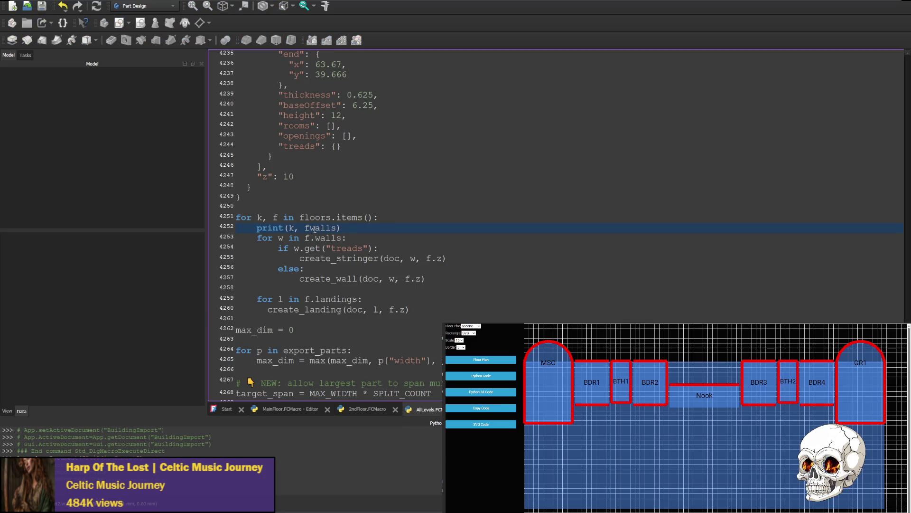
{"action": "type", "text": "[]"}
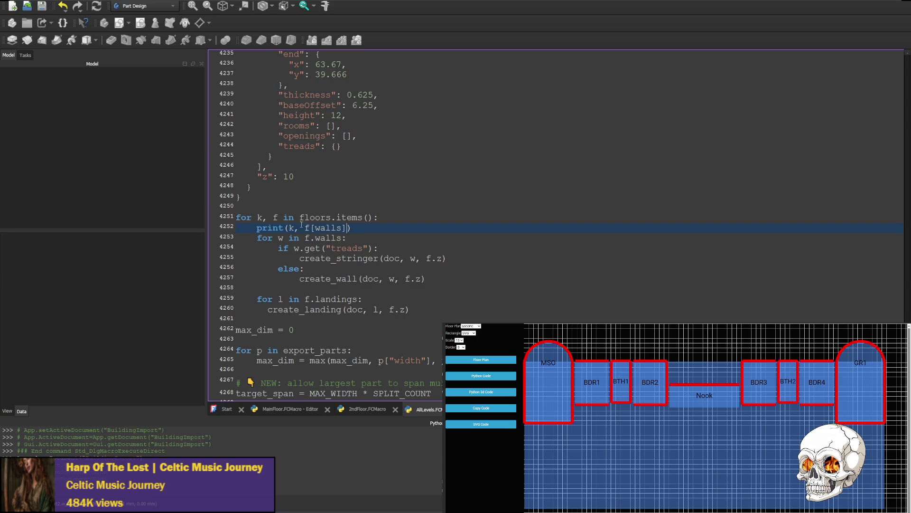
{"action": "type", "text": "'"}
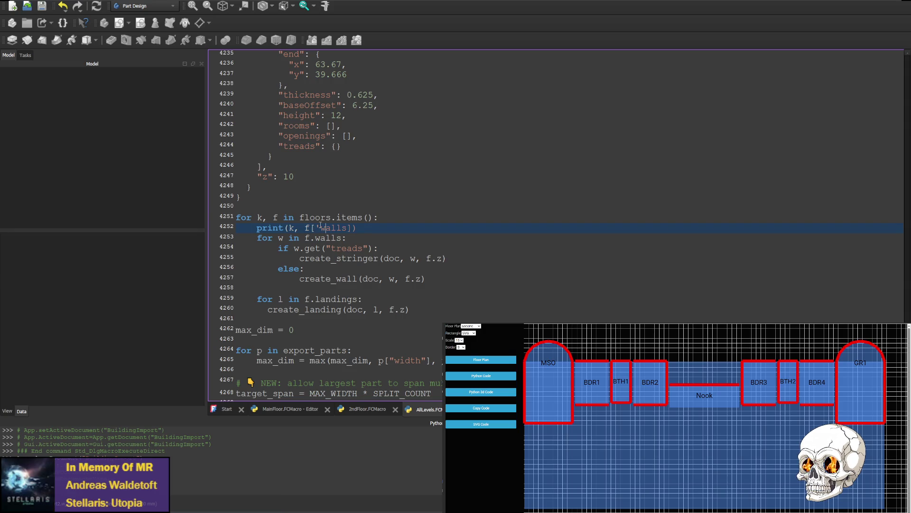
{"action": "type", "text": "'"}
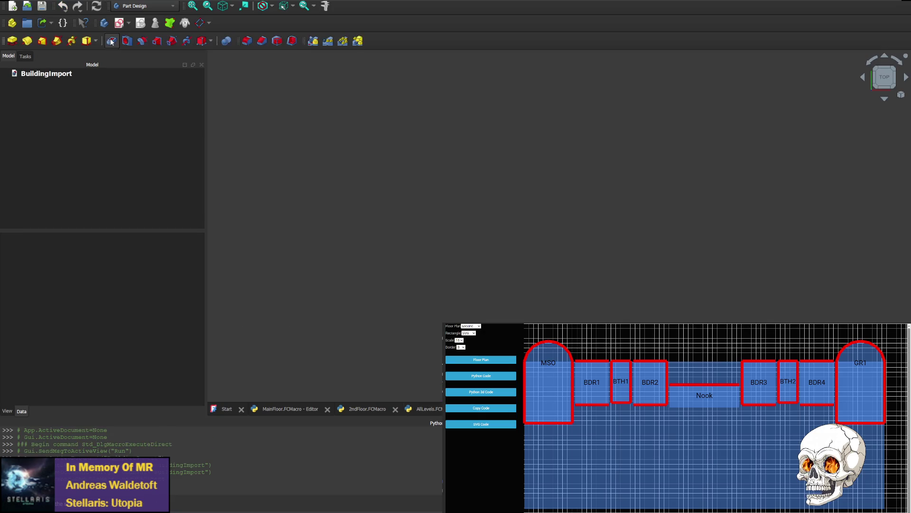
{"action": "key", "text": "ctrl+F6"}
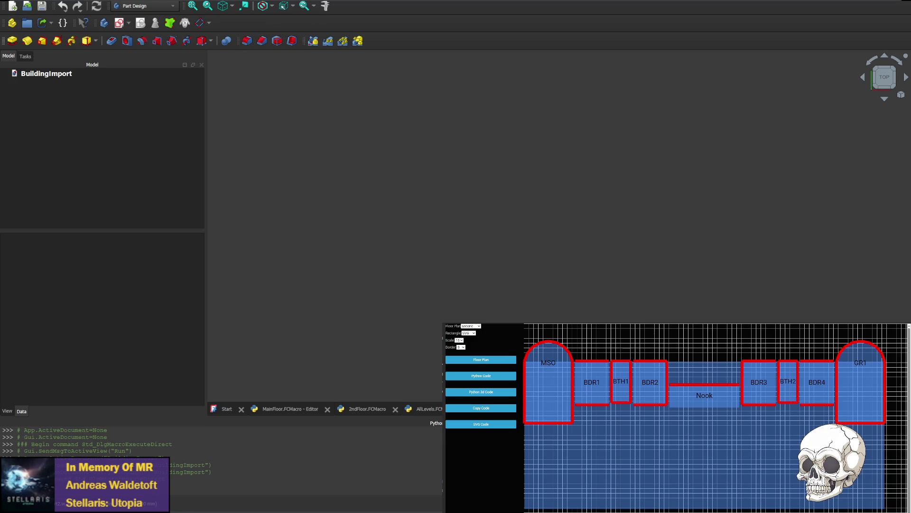
{"action": "key", "text": "ctrl+Tab"}
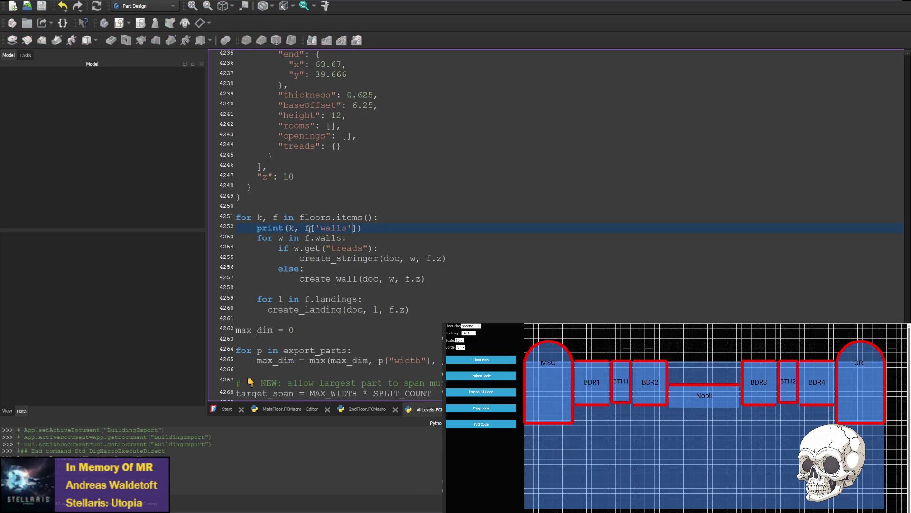
Step: Use f['walls'] and f['landings'] in the loops, comment out the print, and rerun
{"action": "left_click_drag", "start_coordinate": [309, 228], "coordinate": [360, 227]}
{"action": "key", "text": "ctrl+c"}
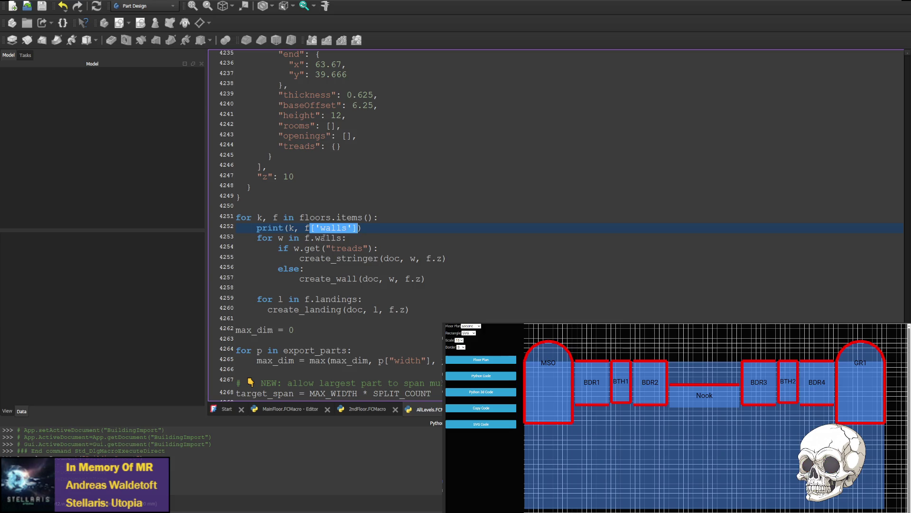
{"action": "left_click_drag", "start_coordinate": [310, 238], "coordinate": [344, 239]}
{"action": "key", "text": "ctrl+v"}
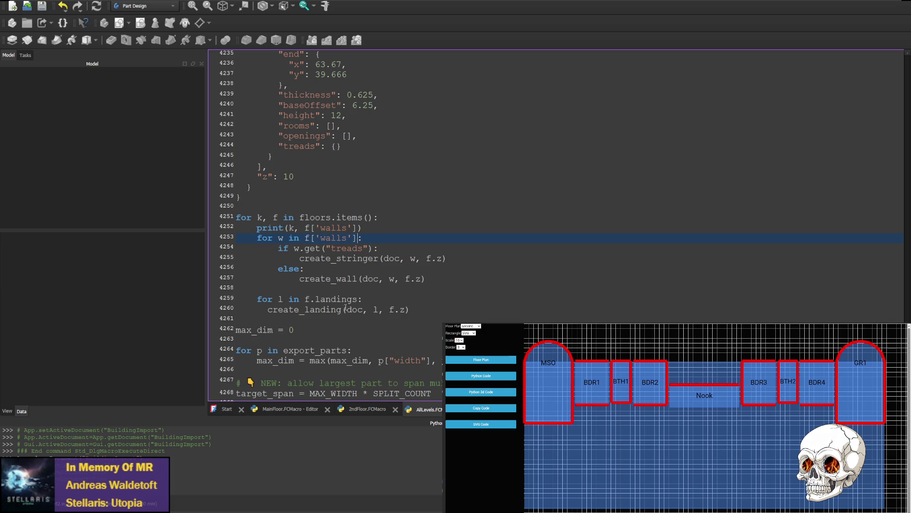
{"action": "left_click_drag", "start_coordinate": [309, 299], "coordinate": [315, 299]}
{"action": "type", "text": "['"}
{"action": "key", "text": "Right"}
{"action": "key", "text": "Right"}
{"action": "key", "text": "Right"}
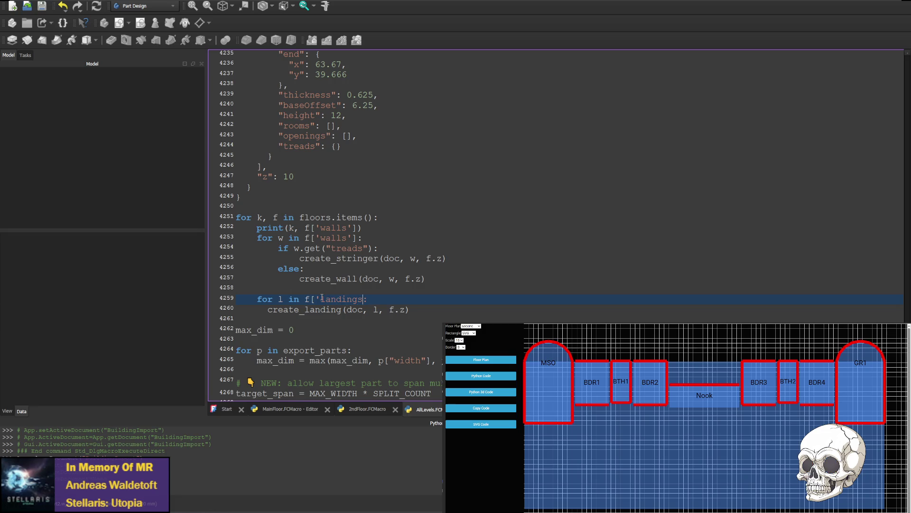
{"action": "type", "text": "']"}
{"action": "type", "text": "#"}
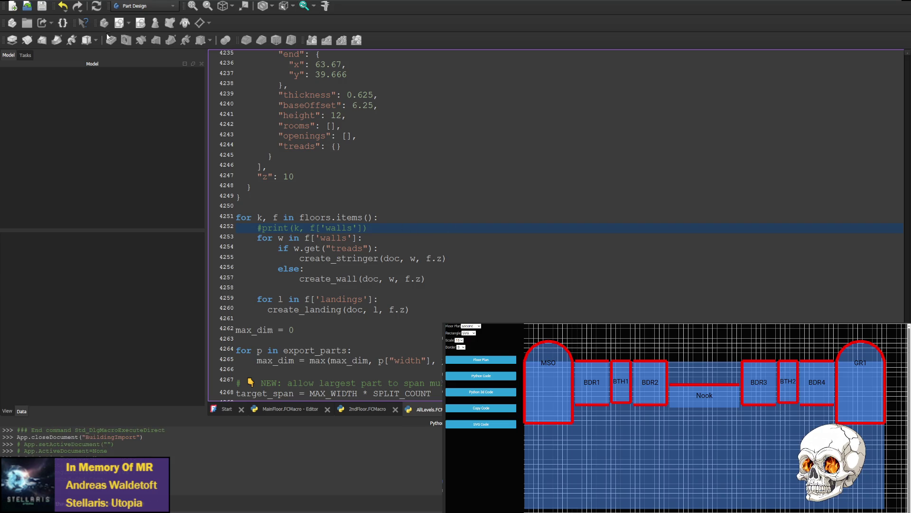
{"action": "key", "text": "ctrl+F6"}
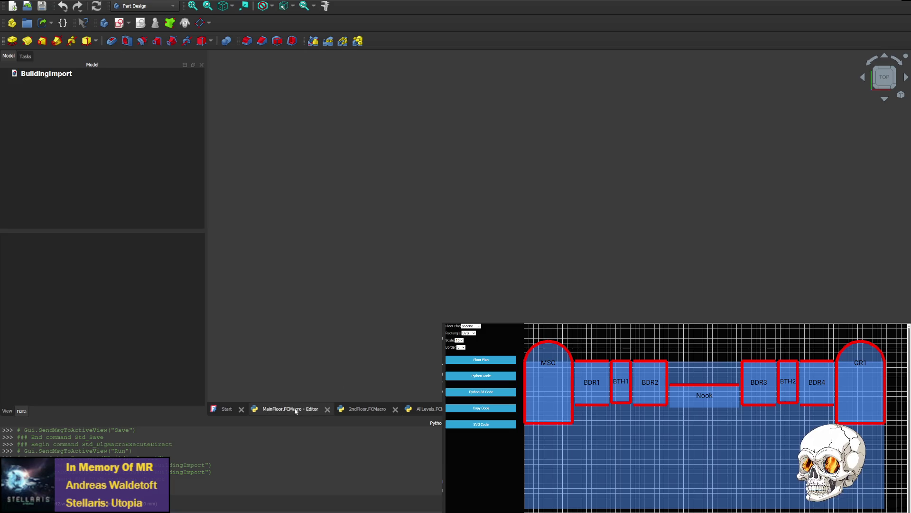
{"action": "left_click", "coordinate": [396, 409]}
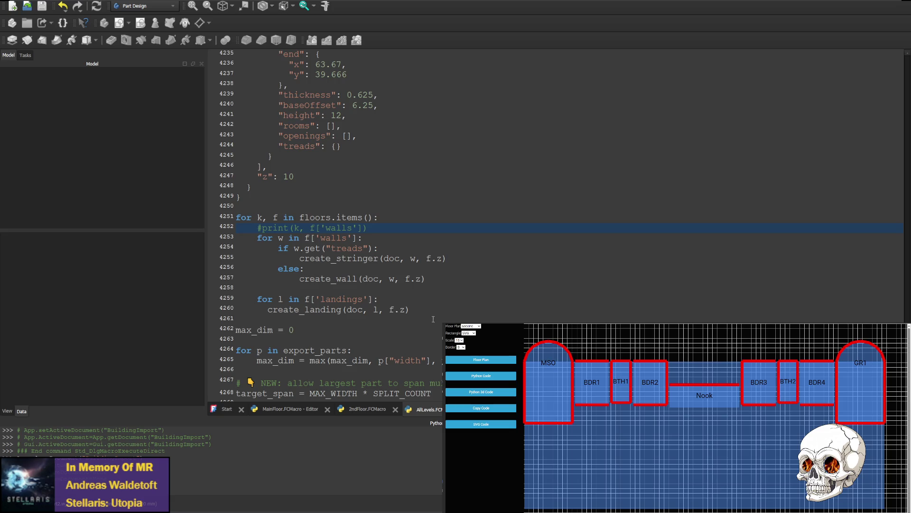
Step: Replace f.z with f['z'] in the create_stringer, create_wall and create_landing calls and rerun
{"action": "left_click", "coordinate": [429, 259]}
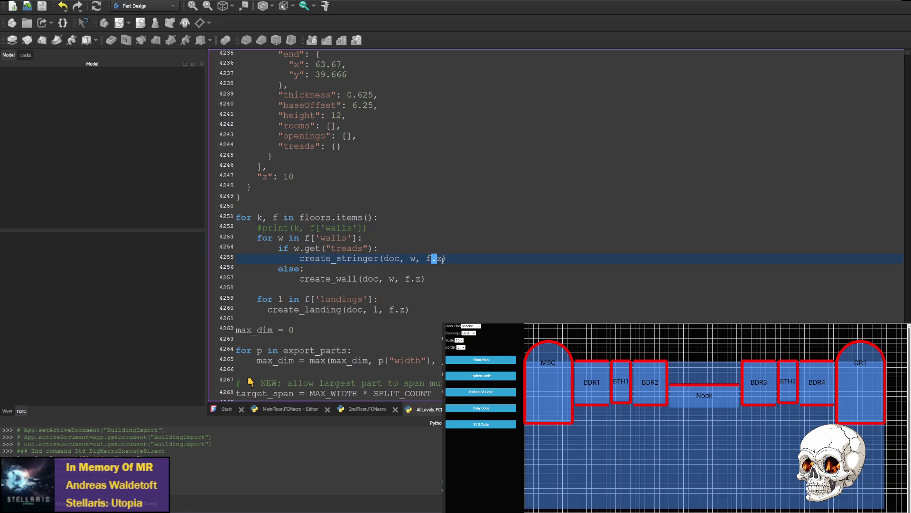
{"action": "type", "text": "['z"}
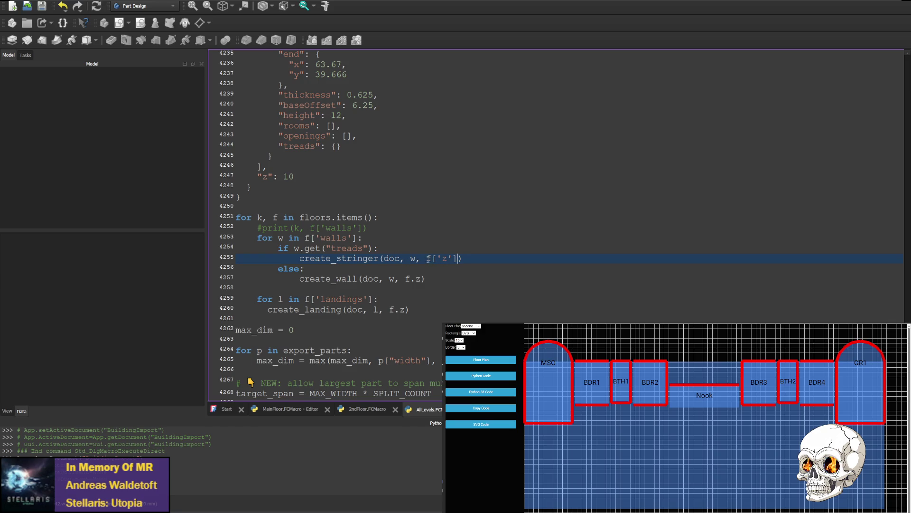
{"action": "left_click_drag", "start_coordinate": [426, 258], "coordinate": [459, 259]}
{"action": "key", "text": "ctrl+c"}
{"action": "left_click_drag", "start_coordinate": [404, 279], "coordinate": [422, 278]}
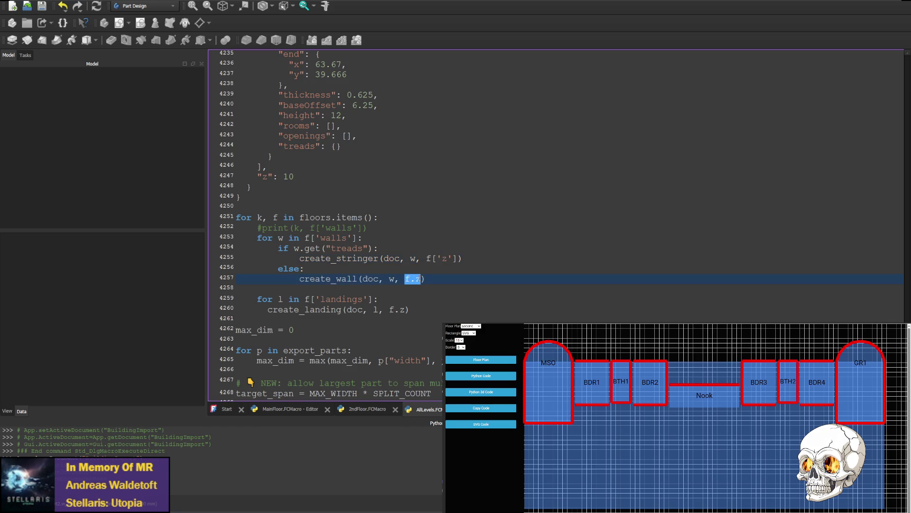
{"action": "key", "text": "ctrl+v"}
{"action": "left_click_drag", "start_coordinate": [391, 309], "coordinate": [407, 309]}
{"action": "key", "text": "ctrl+v"}
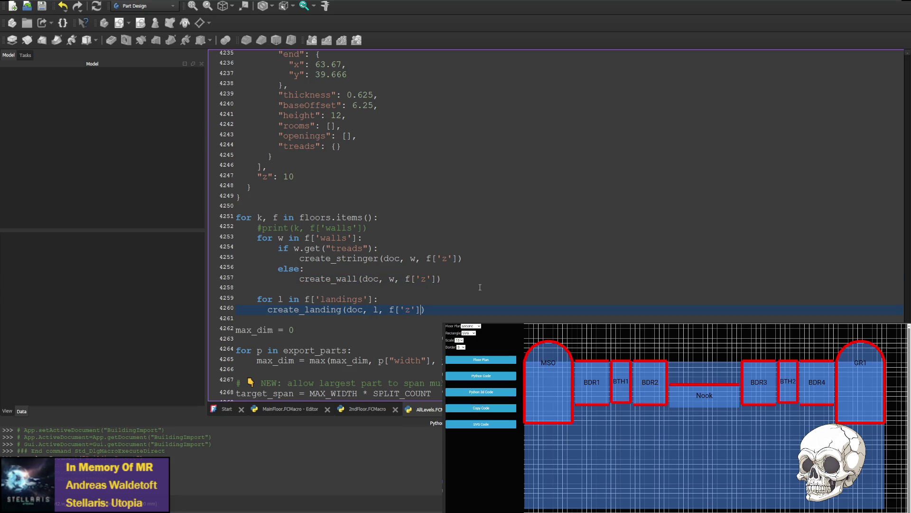
{"action": "key", "text": "ctrl+F6"}
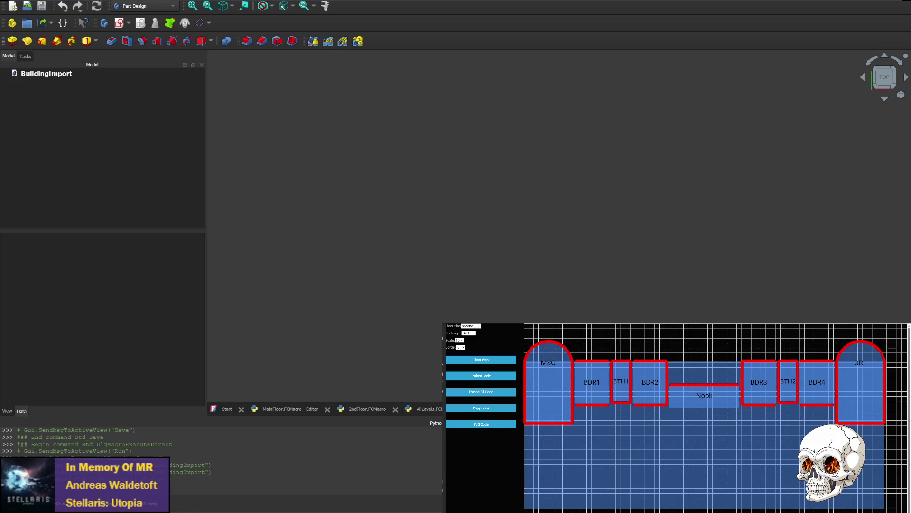
{"action": "left_click", "coordinate": [439, 406]}
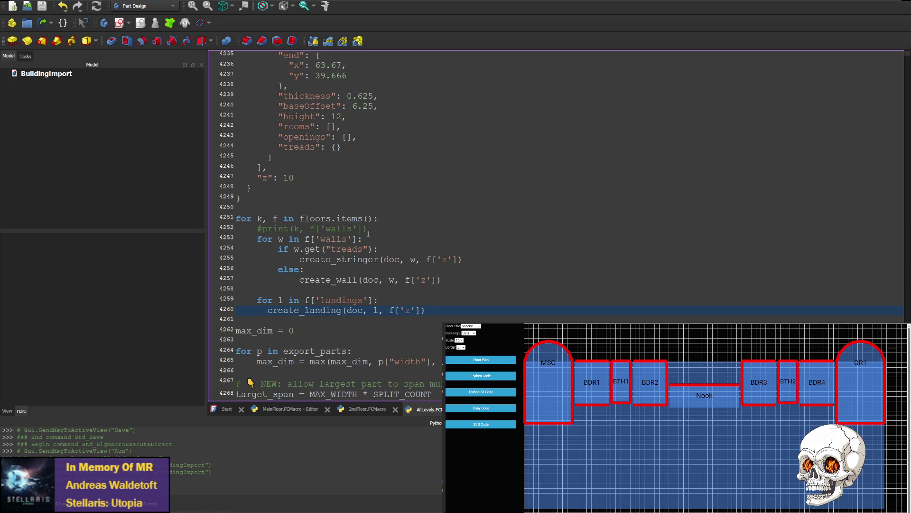
Step: Check the last floor's "z": 10 entry, then scroll the macro up to the basement's floors = { definition
{"action": "left_click_drag", "start_coordinate": [247, 176], "coordinate": [295, 177]}
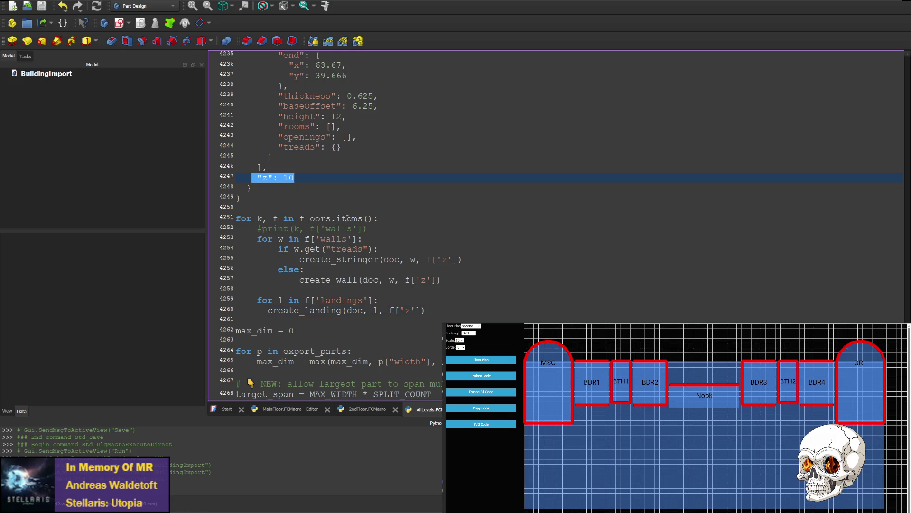
{"action": "scroll", "coordinate": [265, 316], "scroll_direction": "up", "scroll_amount": 4}
{"action": "left_click", "coordinate": [256, 310]}
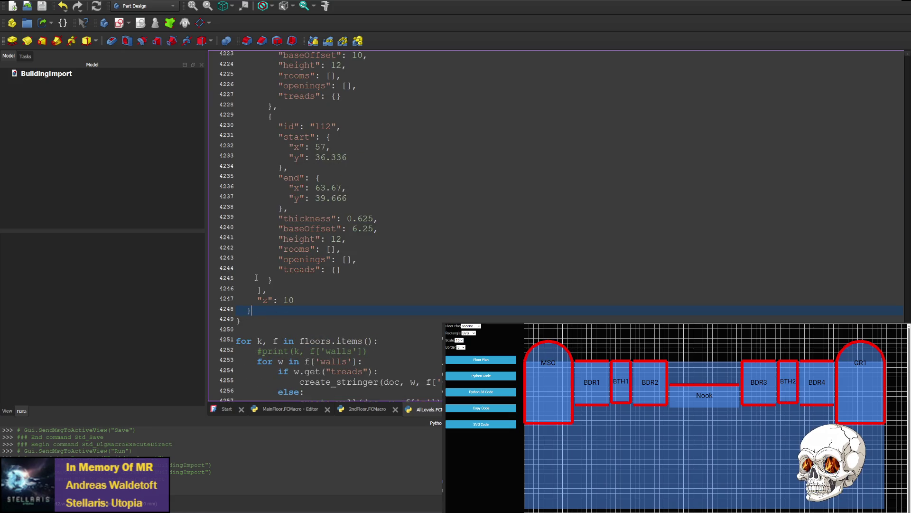
{"action": "scroll", "coordinate": [259, 306], "scroll_direction": "down", "scroll_amount": 1}
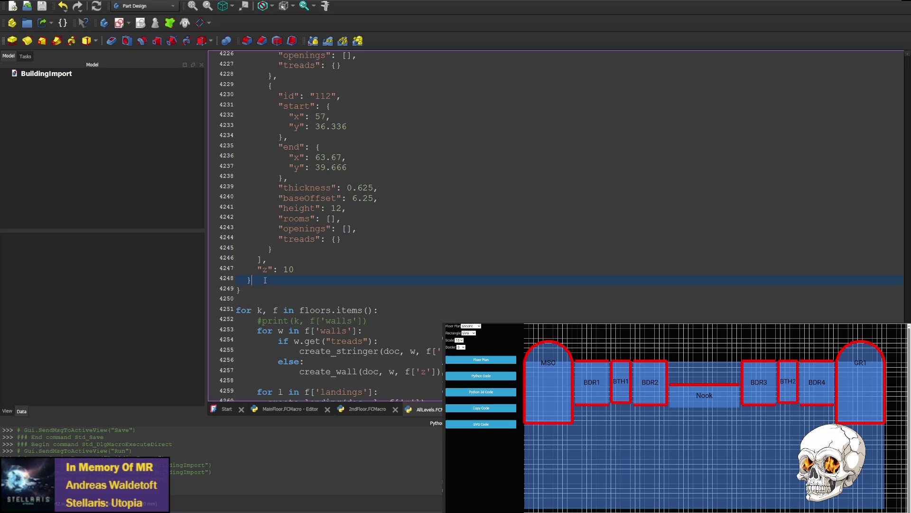
{"action": "scroll", "coordinate": [282, 278], "scroll_direction": "up", "scroll_amount": 15}
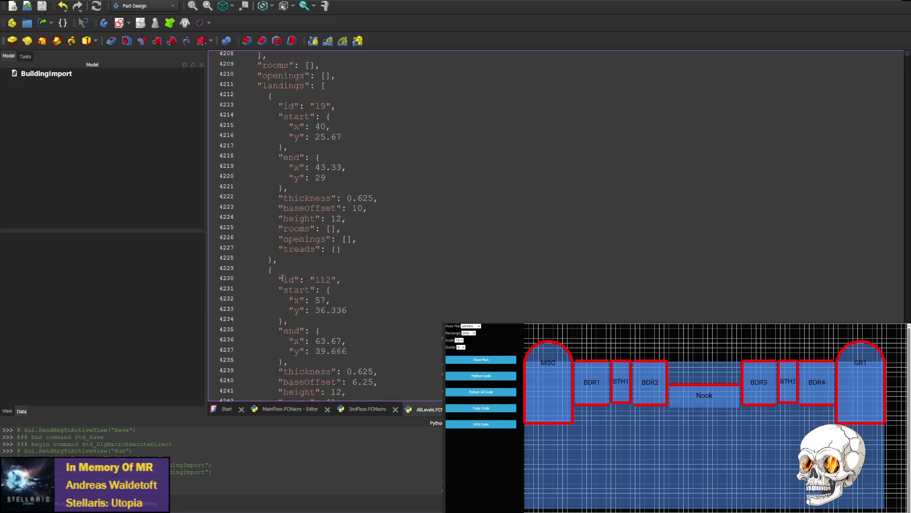
{"action": "scroll", "coordinate": [265, 265], "scroll_direction": "down", "scroll_amount": 11}
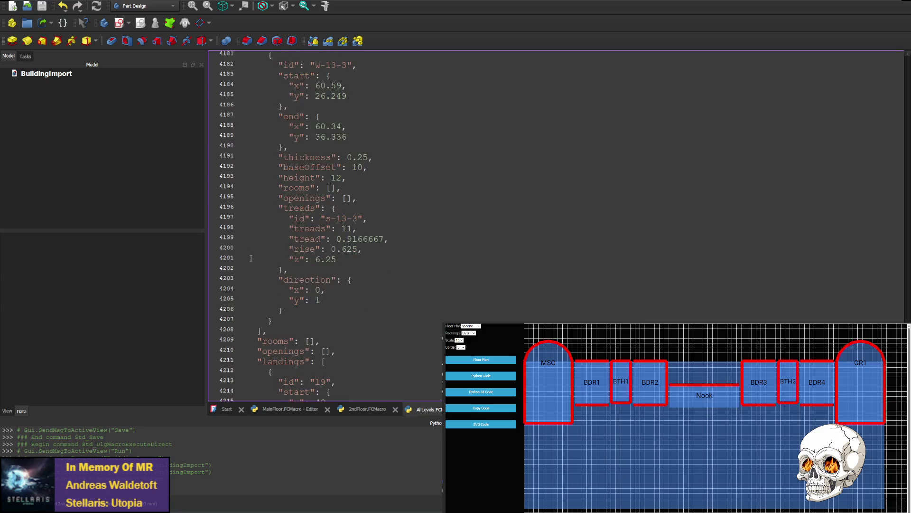
{"action": "scroll", "coordinate": [248, 237], "scroll_direction": "down", "scroll_amount": 4}
{"action": "left_click", "coordinate": [272, 291]}
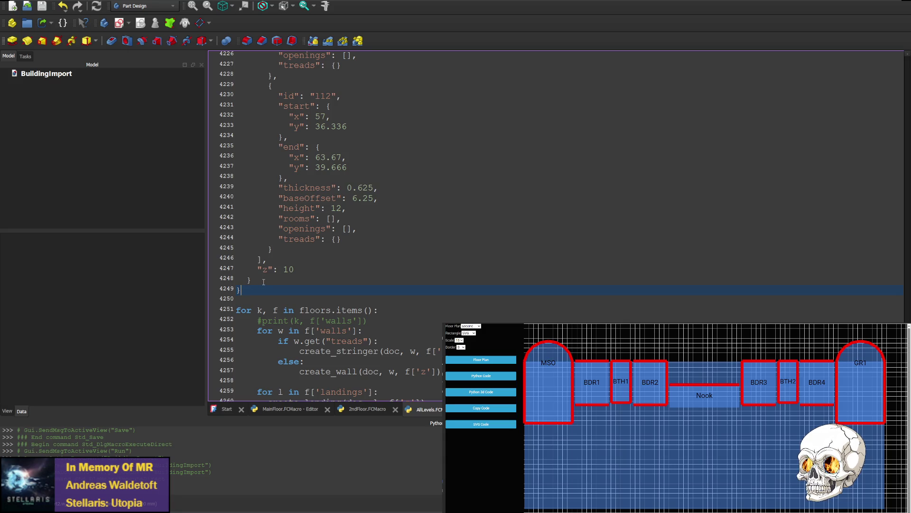
{"action": "left_click", "coordinate": [264, 282]}
{"action": "left_click_drag", "start_coordinate": [904, 375], "coordinate": [898, 96]}
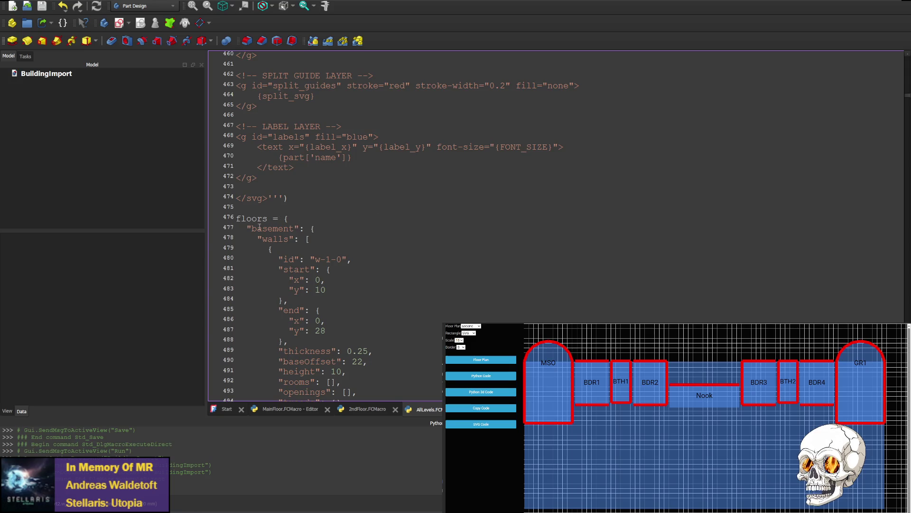
{"action": "left_click", "coordinate": [333, 227]}
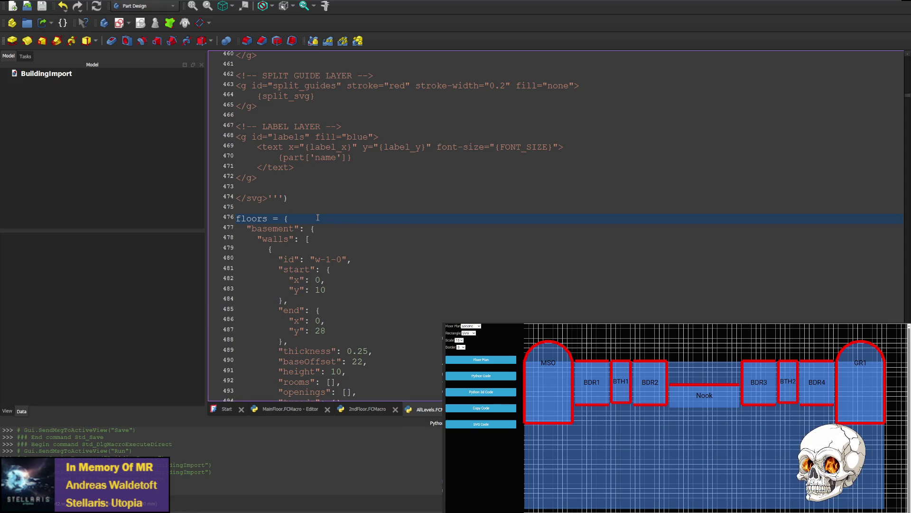
{"action": "key", "text": "ctrl+f"}
{"action": "type", "text": "z"}
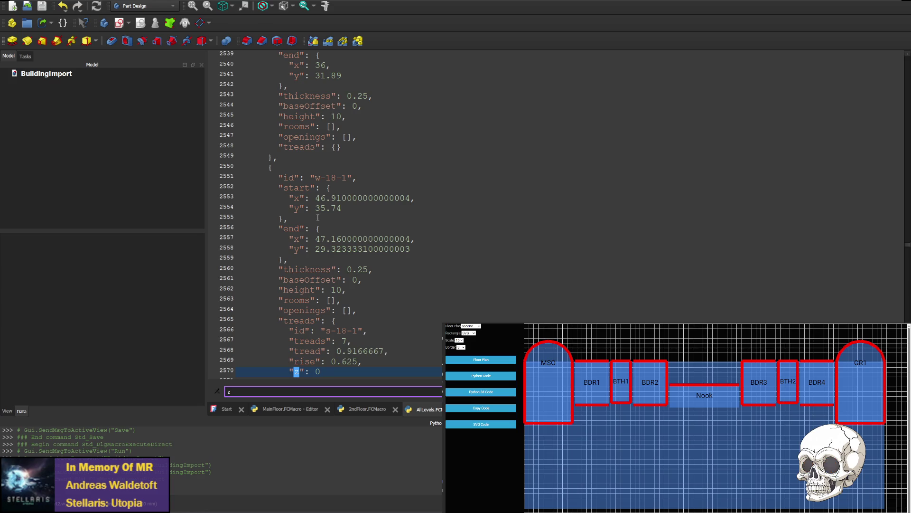
{"action": "key", "text": "Return"}
{"action": "key", "text": "Return"}
{"action": "key", "text": "Return"}
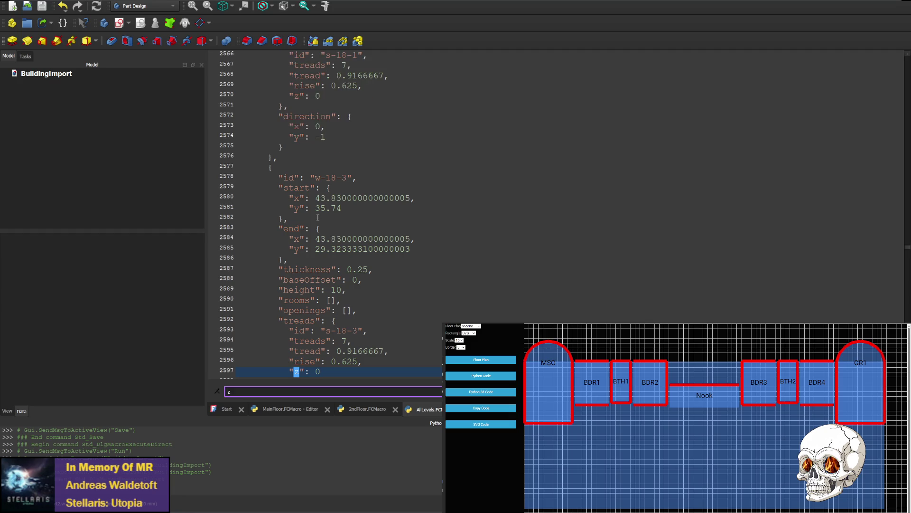
{"action": "key", "text": "Return"}
{"action": "key", "text": "Return"}
{"action": "key", "text": "Return"}
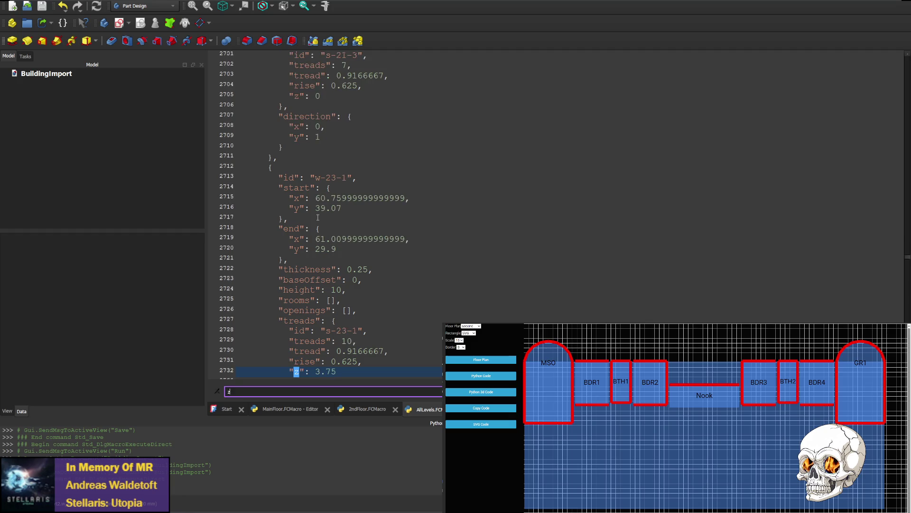
{"action": "key", "text": "Return"}
{"action": "key", "text": "Return"}
{"action": "key", "text": "Return"}
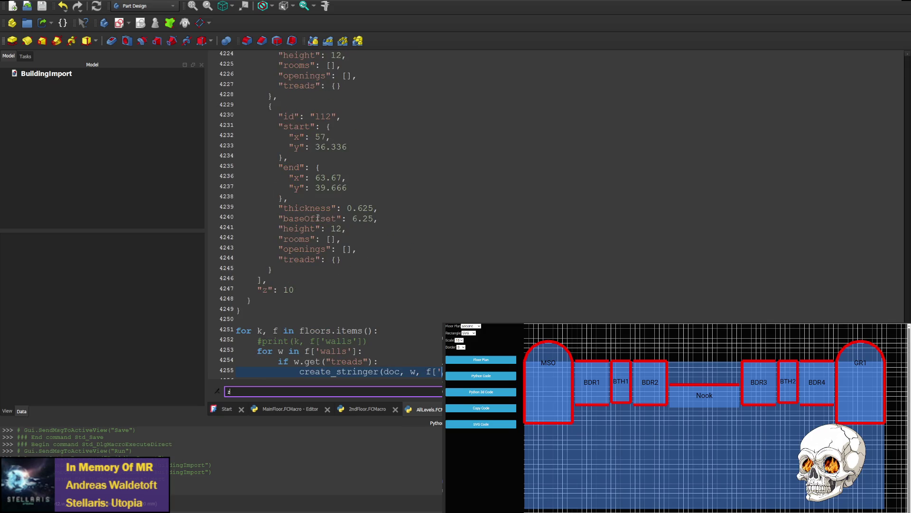
{"action": "key", "text": "Return"}
{"action": "type", "text": "create_wall(doc, w, f['z'])"}
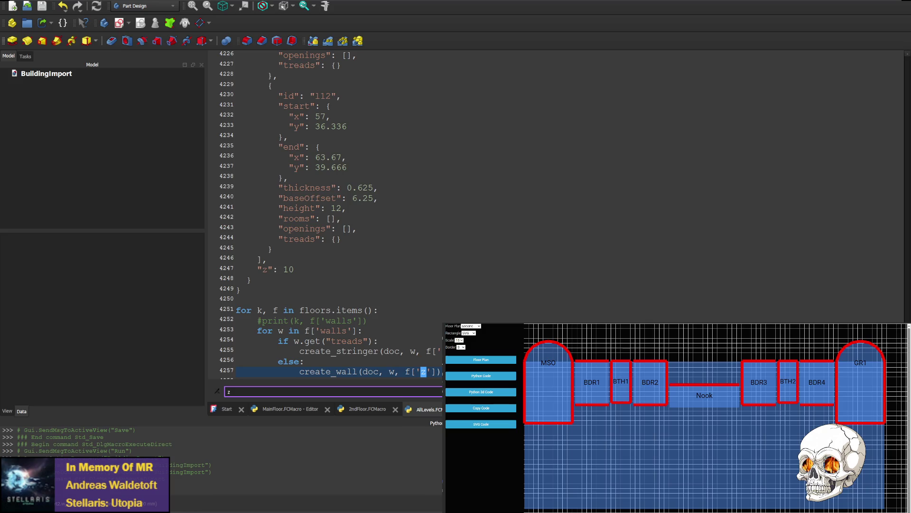
{"action": "key", "text": "shift+Return"}
{"action": "key", "text": "shift+Return"}
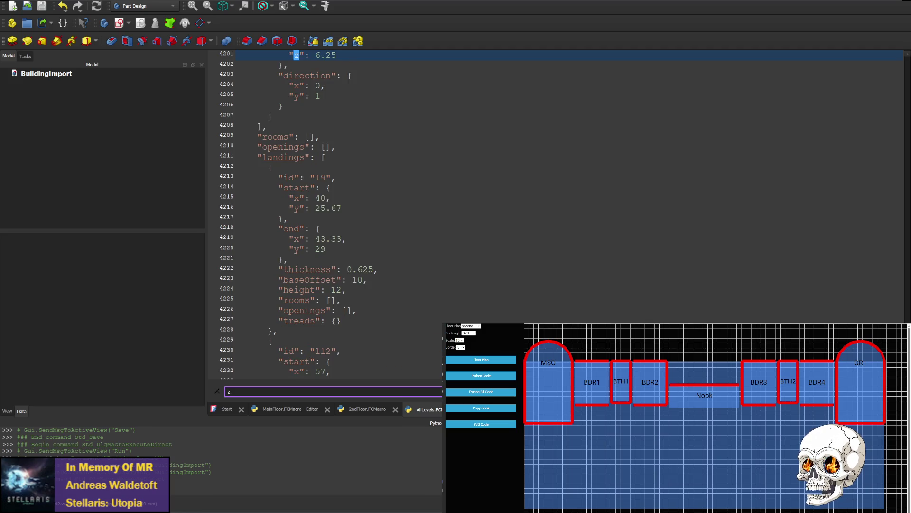
{"action": "scroll", "coordinate": [401, 229], "scroll_direction": "up", "scroll_amount": 6}
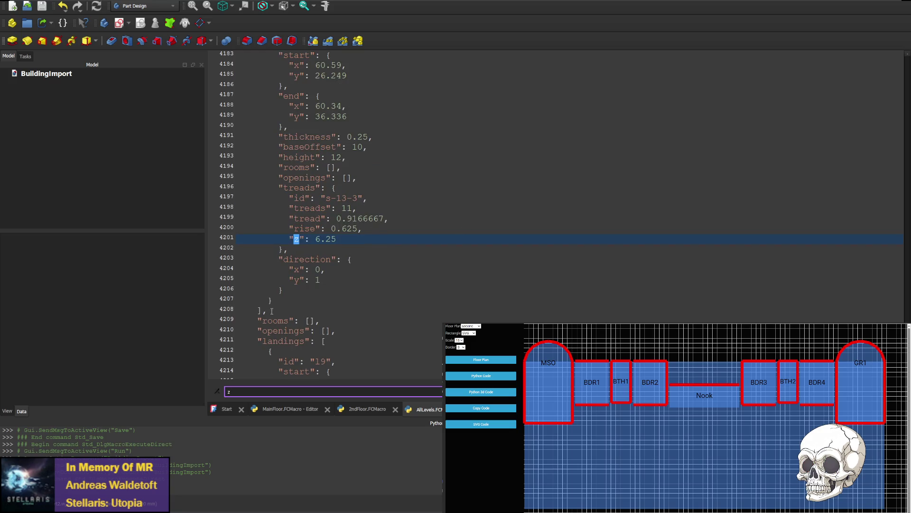
{"action": "scroll", "coordinate": [272, 311], "scroll_direction": "down", "scroll_amount": 14}
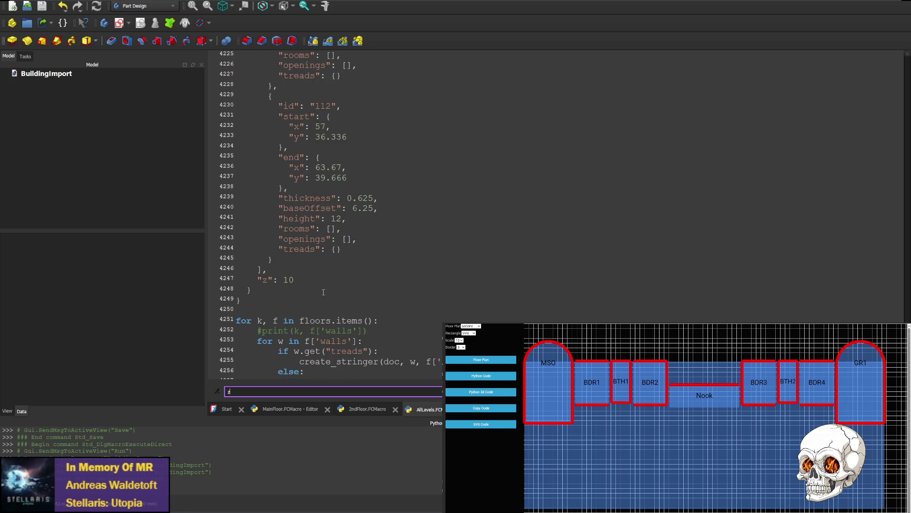
{"action": "key", "text": "Return"}
{"action": "scroll", "coordinate": [323, 292], "scroll_direction": "up", "scroll_amount": 4}
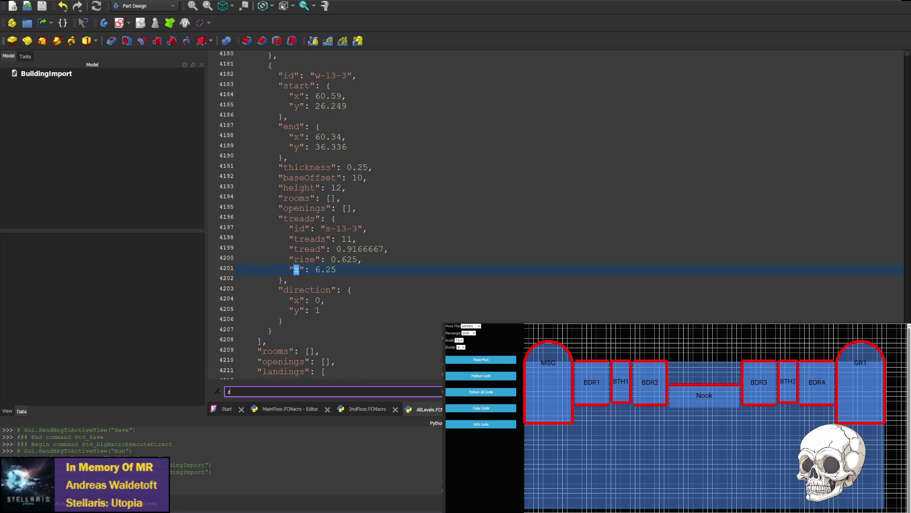
{"action": "key", "text": "shift+Return"}
{"action": "scroll", "coordinate": [308, 172], "scroll_direction": "up", "scroll_amount": 6}
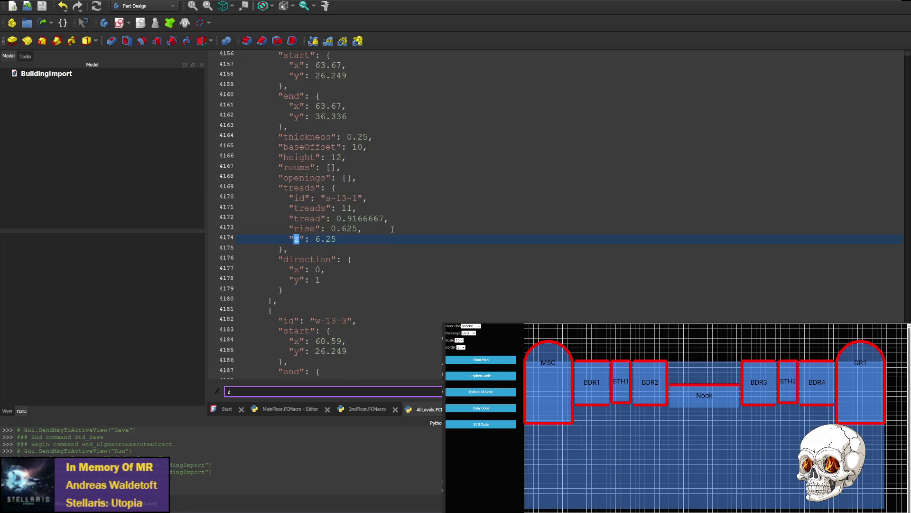
{"action": "key", "text": "shift+Return"}
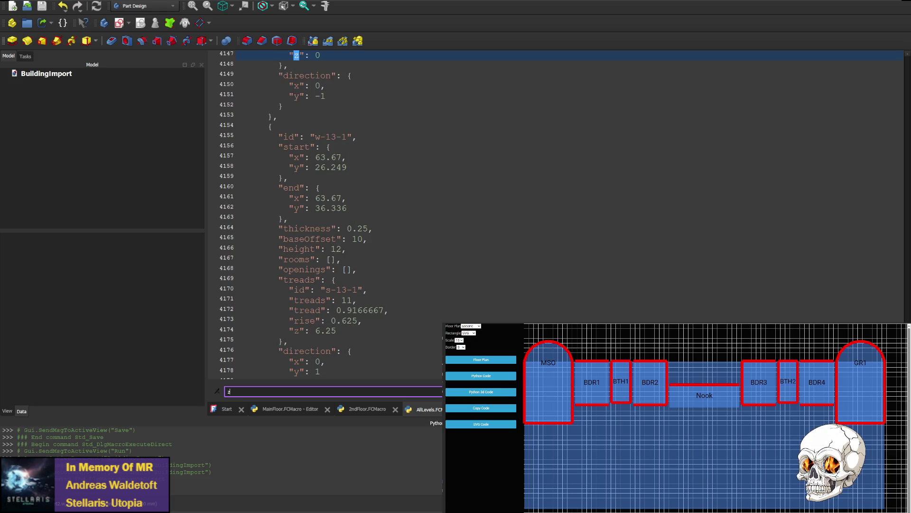
{"action": "scroll", "coordinate": [422, 295], "scroll_direction": "up", "scroll_amount": 3}
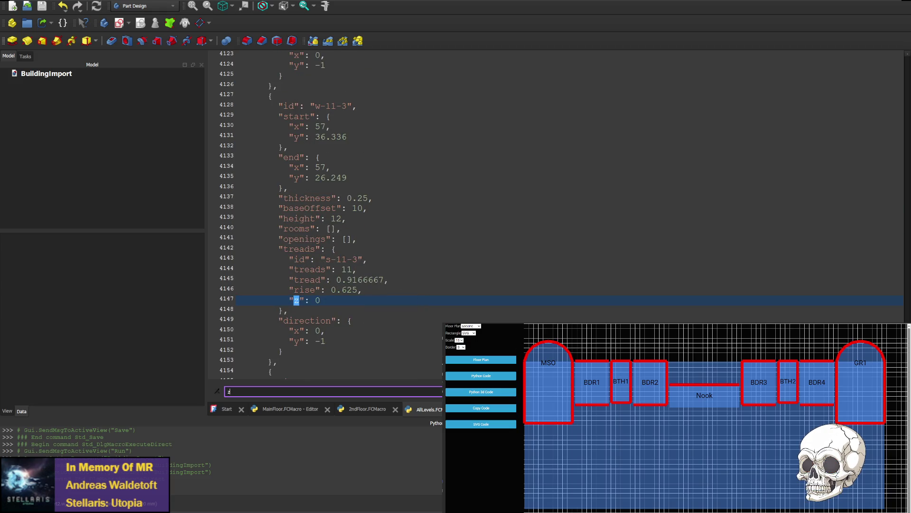
{"action": "key", "text": "shift+Return"}
{"action": "scroll", "coordinate": [441, 298], "scroll_direction": "up", "scroll_amount": 8}
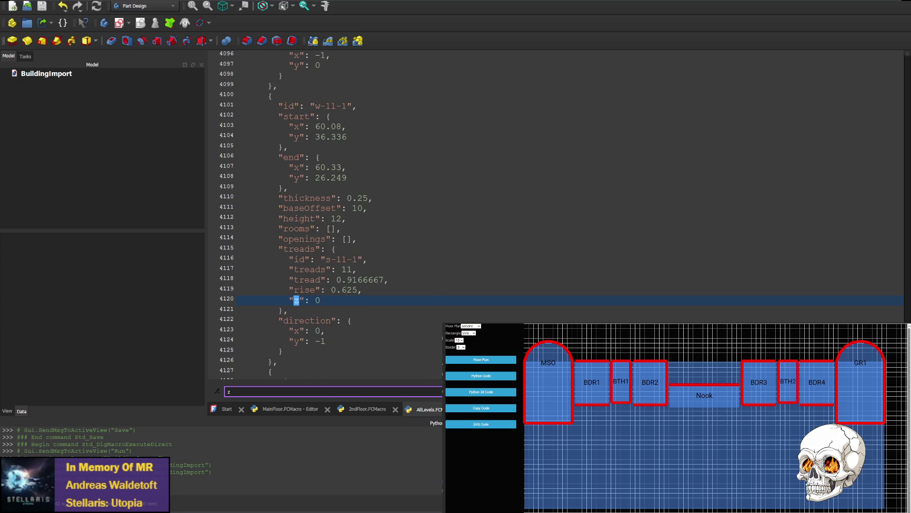
{"action": "key", "text": "shift+Return"}
{"action": "scroll", "coordinate": [332, 214], "scroll_direction": "up", "scroll_amount": 7}
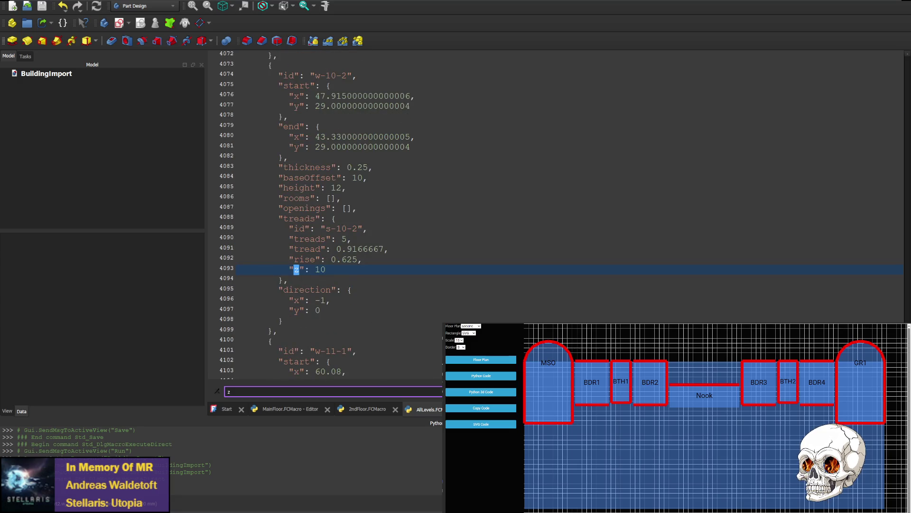
{"action": "key", "text": "shift+Return"}
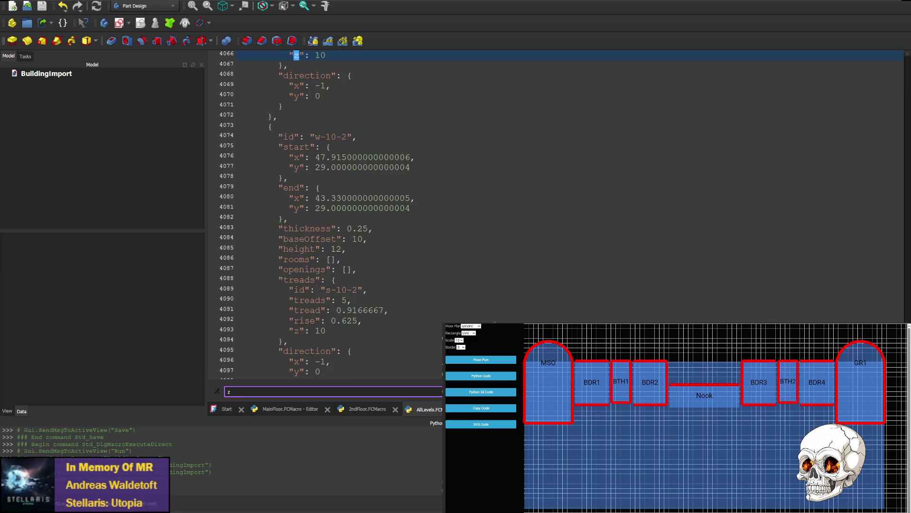
{"action": "scroll", "coordinate": [332, 214], "scroll_direction": "up", "scroll_amount": 8}
{"action": "key", "text": "shift+Return"}
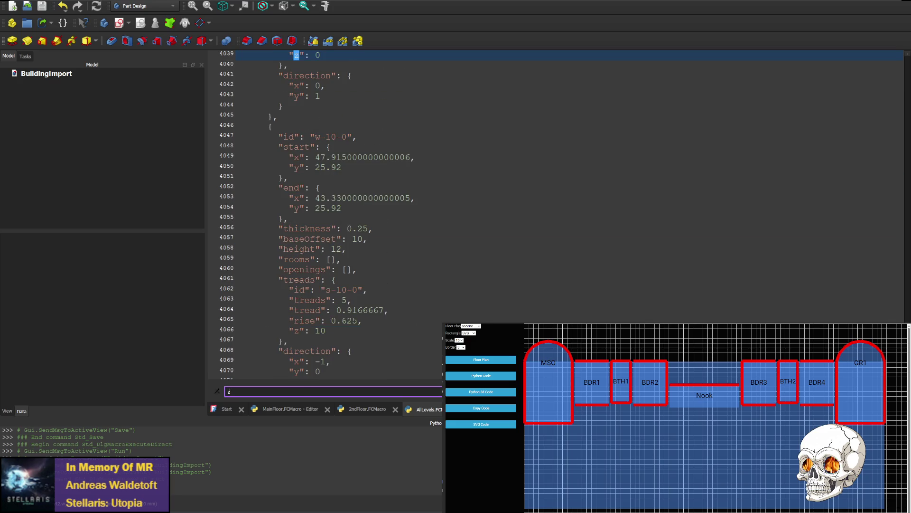
{"action": "scroll", "coordinate": [446, 285], "scroll_direction": "up", "scroll_amount": 6}
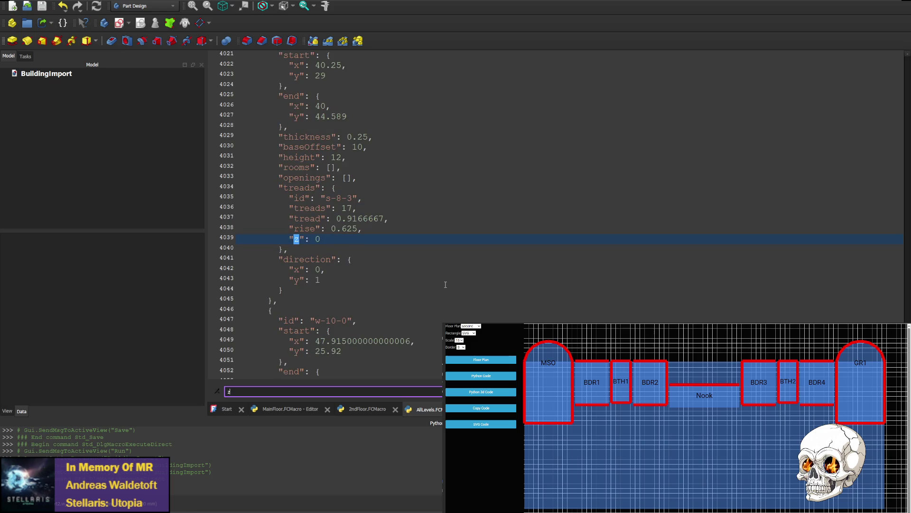
{"action": "scroll", "coordinate": [445, 284], "scroll_direction": "up", "scroll_amount": 2}
{"action": "scroll", "coordinate": [442, 282], "scroll_direction": "down", "scroll_amount": 2}
{"action": "key", "text": "shift+Return"}
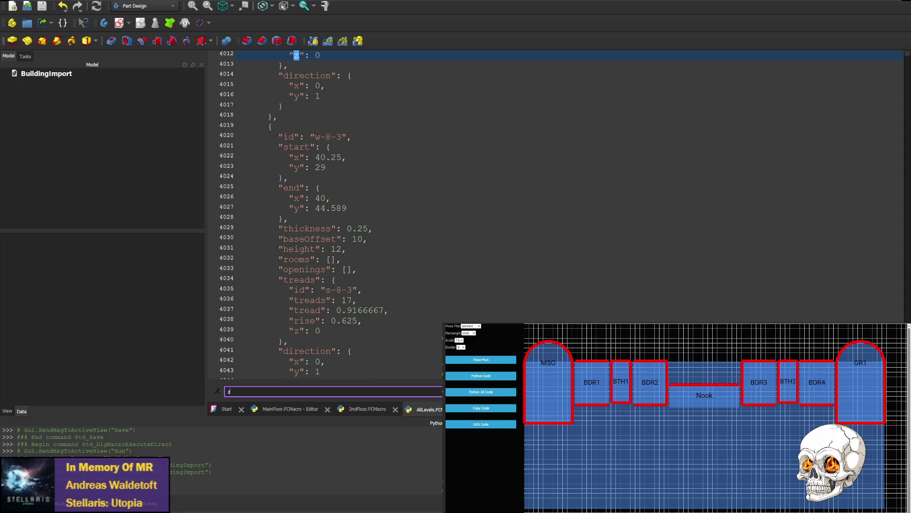
{"action": "key", "text": "shift+Return"}
{"action": "scroll", "coordinate": [310, 229], "scroll_direction": "up", "scroll_amount": 4}
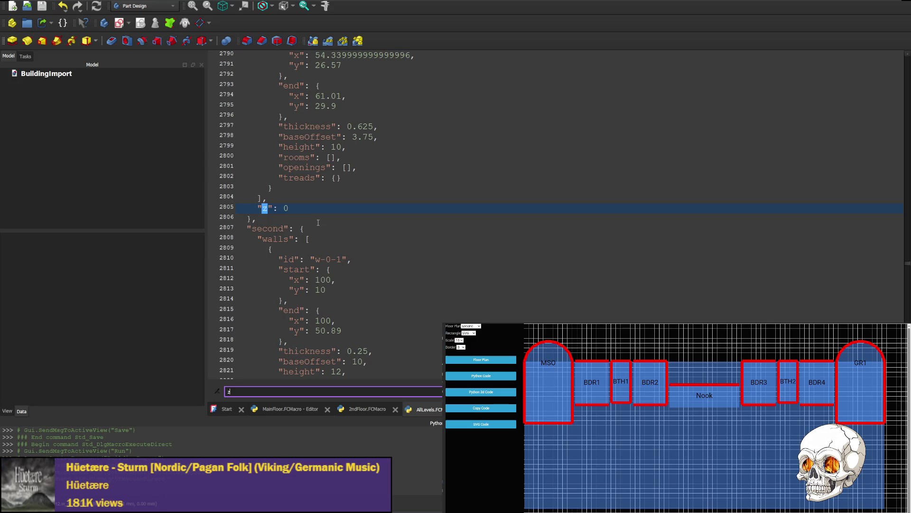
{"action": "key", "text": "alt+Tab"}
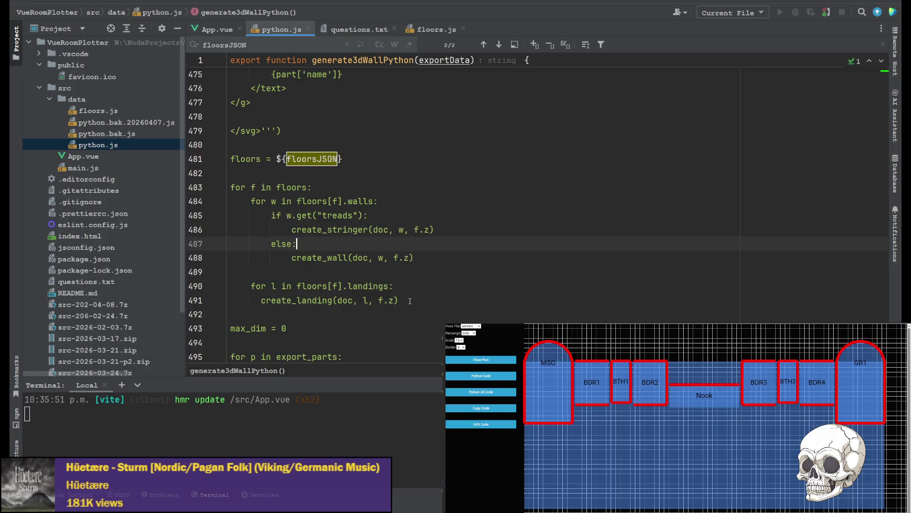
Step: Paste the floors.items() loop over lines 483–491 and change f['walls'] to f['z'] in its print line
{"action": "mouse_move", "coordinate": [399, 300]}
{"action": "left_mouse_down"}
{"action": "mouse_move", "coordinate": [213, 195]}
{"action": "mouse_move", "coordinate": [231, 187]}
{"action": "left_mouse_up"}
{"action": "type", "text": "for k, f in floors.items():     #print(k, f['walls'])     for w in f['walls']:         if w.get(\"treads\"):             create_stringer(doc, w, f['z'])         else:             create_wall(doc, w, f['z'])      for l in f['landings']:       create_landing(doc, l, f['z'])"}
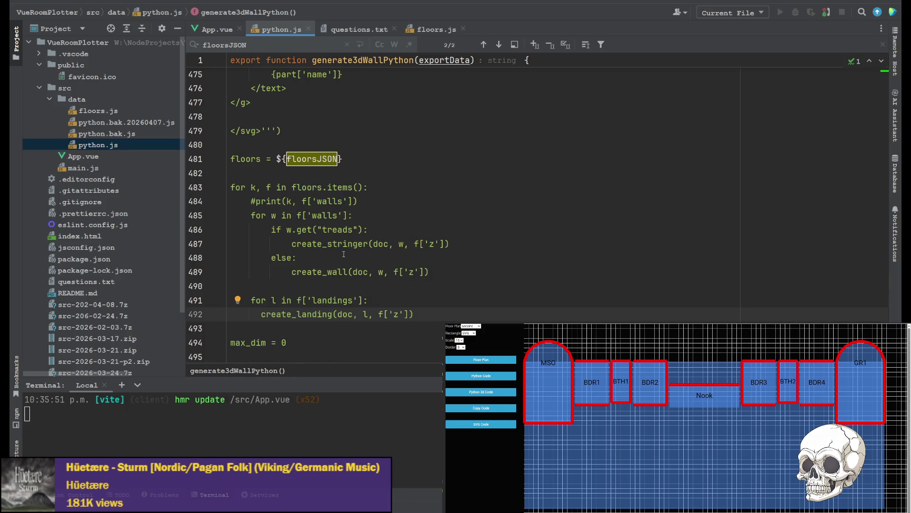
{"action": "left_click_drag", "start_coordinate": [307, 200], "coordinate": [349, 202]}
{"action": "double_click", "coordinate": [333, 204]}
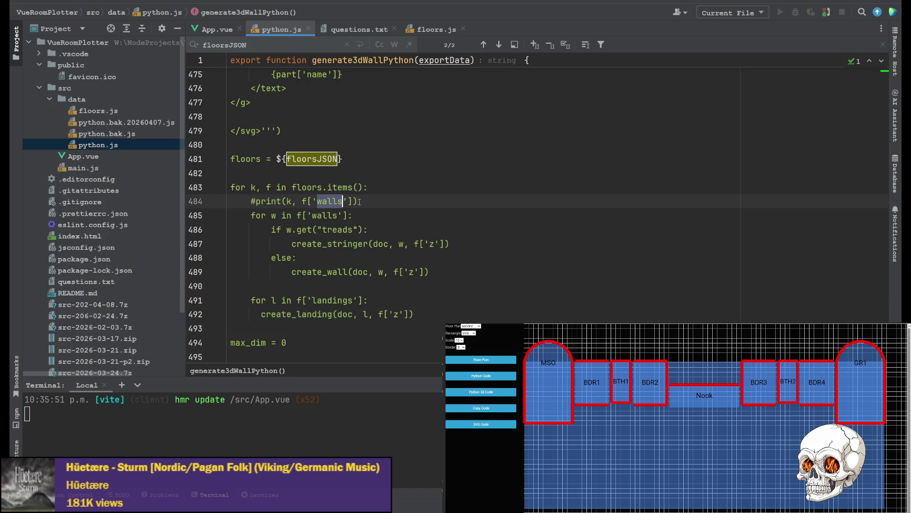
{"action": "type", "text": "z"}
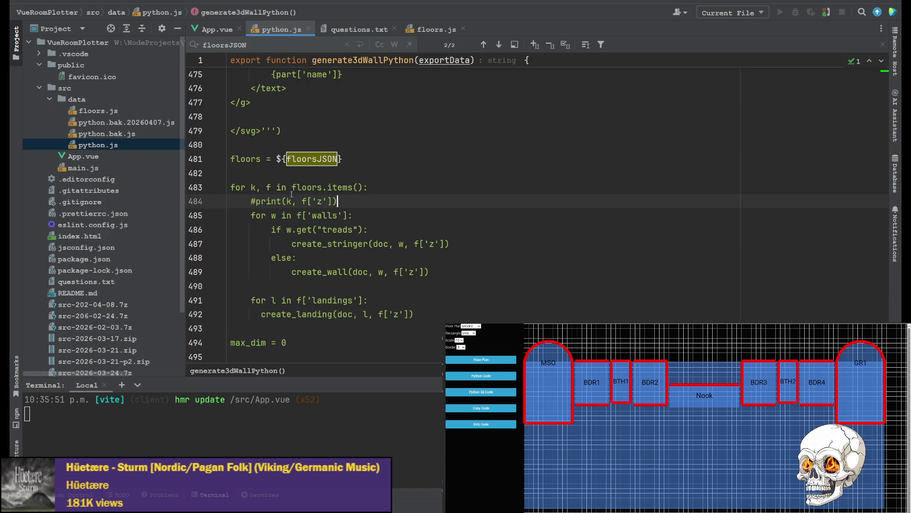
Step: Uncomment the print(k, f['z']) line on line 484
{"action": "left_click", "coordinate": [255, 201]}
{"action": "key", "text": "BackSpace"}
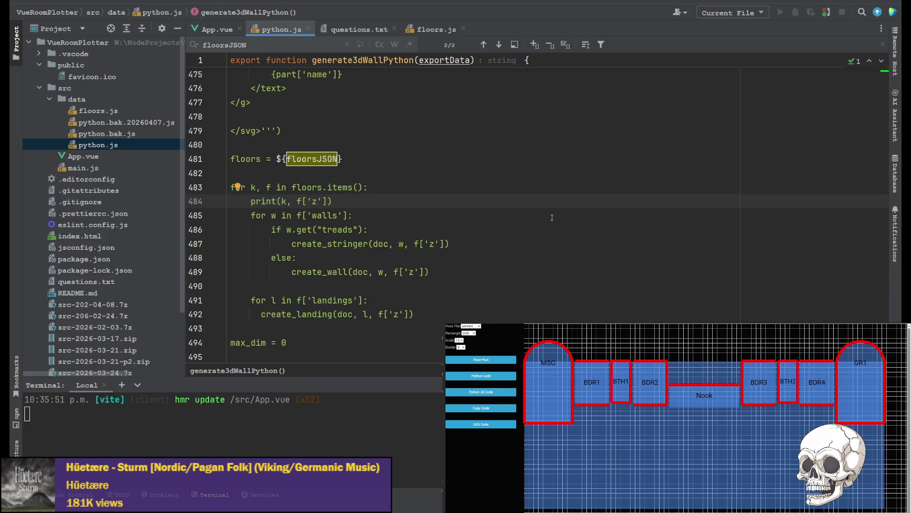
{"action": "left_click", "coordinate": [581, 215]}
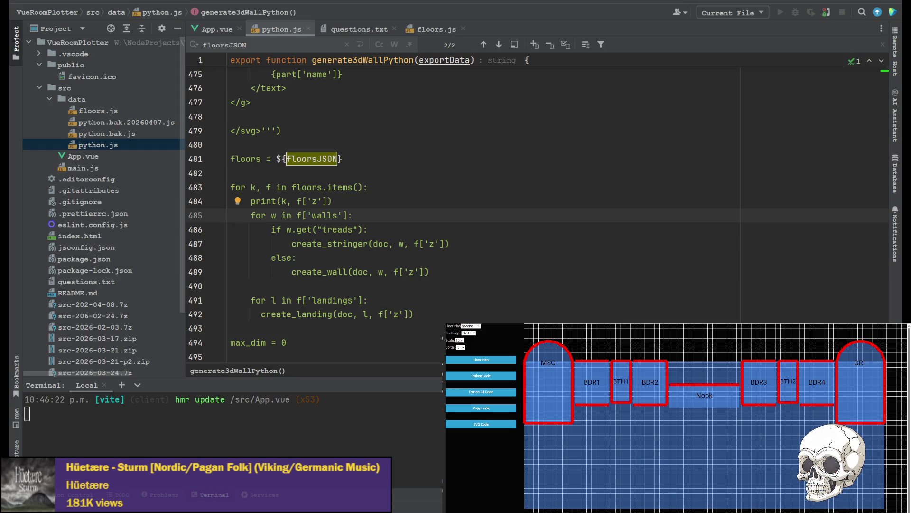
{"action": "key", "text": "alt+Tab"}
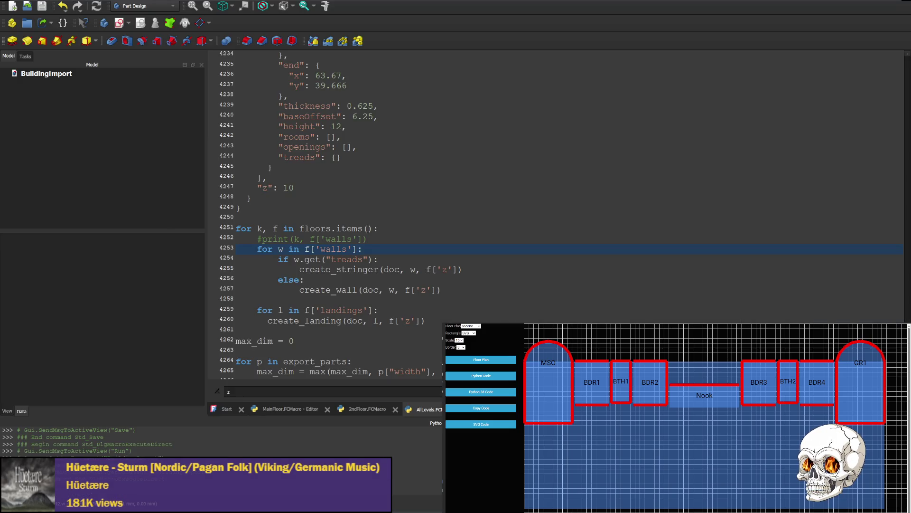
Step: Uncomment and duplicate the macro's print line, trimming the first copy to print(k)
{"action": "left_click", "coordinate": [381, 237]}
{"action": "key", "text": "alt+u"}
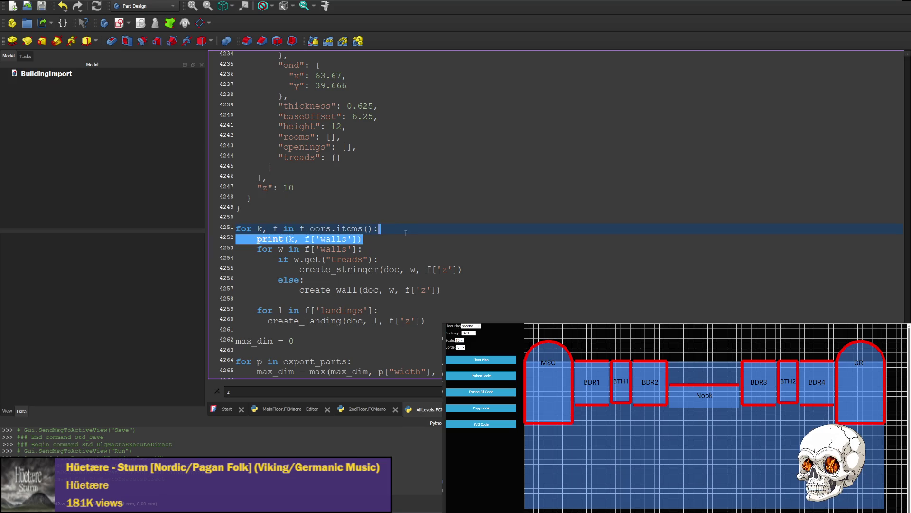
{"action": "key", "text": "ctrl+d"}
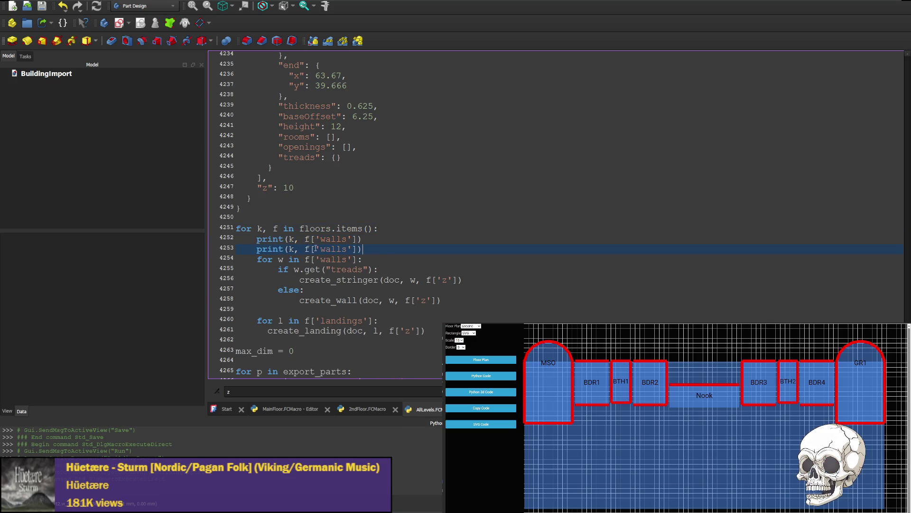
{"action": "left_click", "coordinate": [299, 239]}
{"action": "mouse_move", "coordinate": [298, 239]}
{"action": "left_mouse_down"}
{"action": "mouse_move", "coordinate": [357, 238]}
{"action": "mouse_move", "coordinate": [294, 249]}
{"action": "left_mouse_up"}
{"action": "key", "text": "BackSpace"}
{"action": "key", "text": "BackSpace"}
Step: Make the second line print(f['z']) and run the macro with Ctrl+F6
{"action": "double_click", "coordinate": [317, 249]}
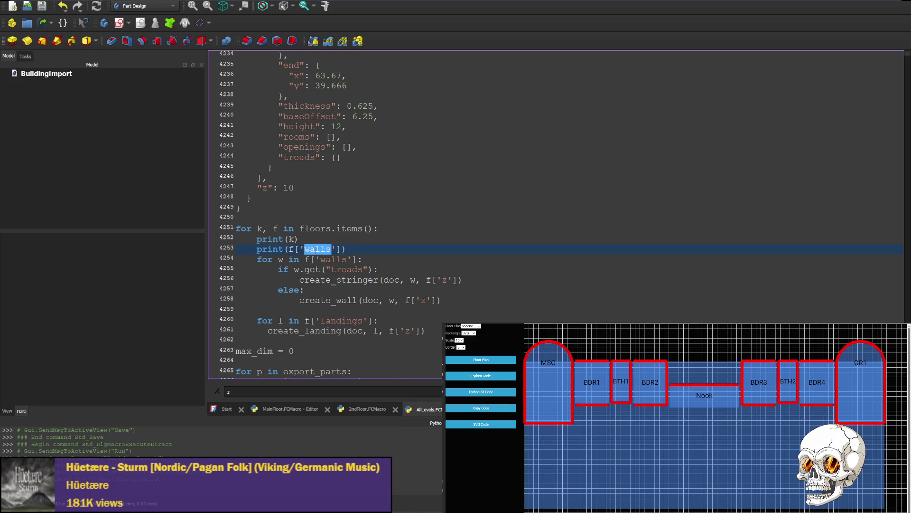
{"action": "type", "text": "z"}
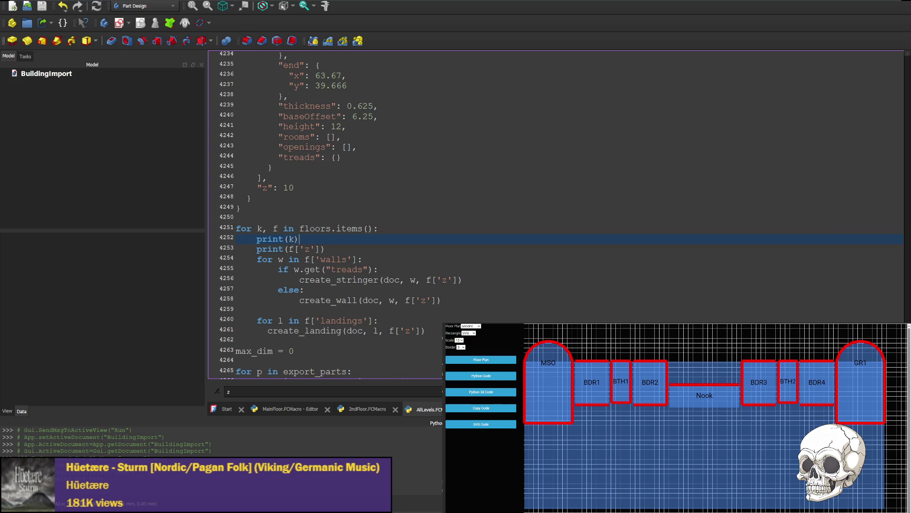
{"action": "key", "text": "ctrl+F6"}
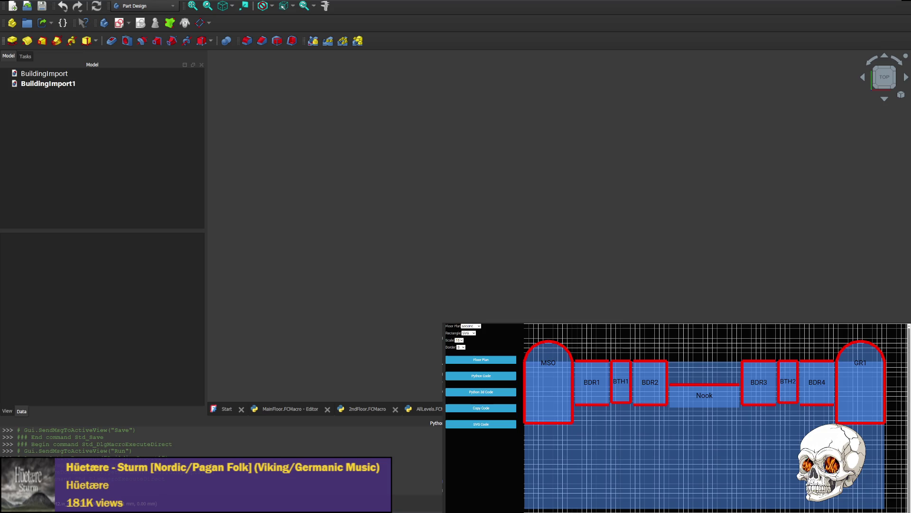
{"action": "key", "text": "alt+Tab"}
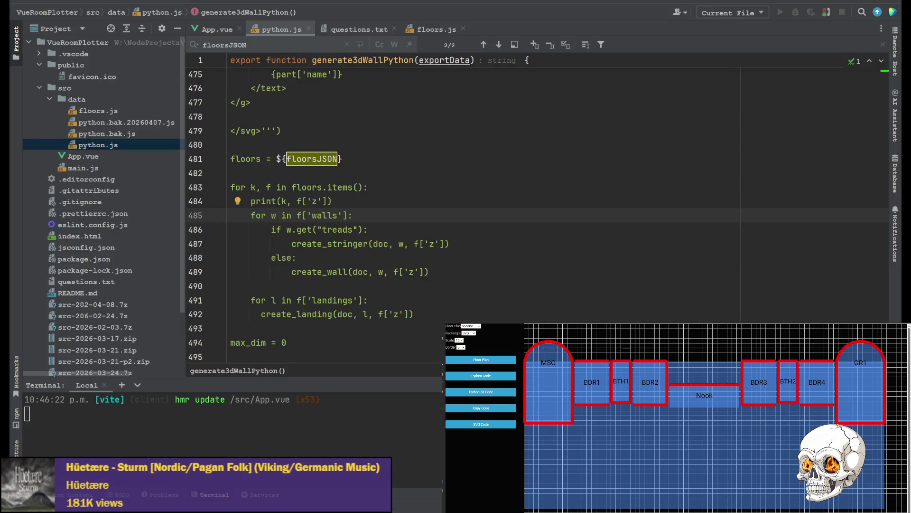
Step: In App.vue's floor watcher, add an exportData.z = { line after line 43
{"action": "left_click", "coordinate": [210, 30]}
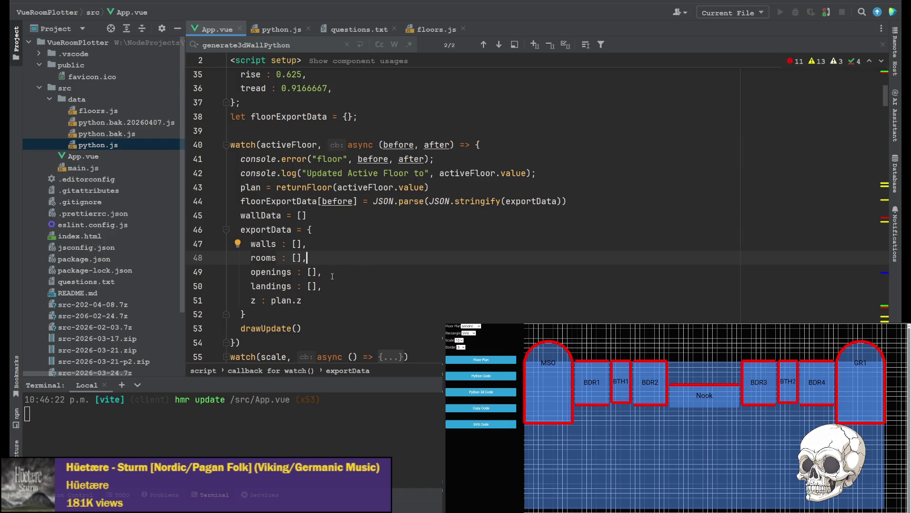
{"action": "left_click", "coordinate": [323, 230]}
{"action": "key", "text": "shift+Home"}
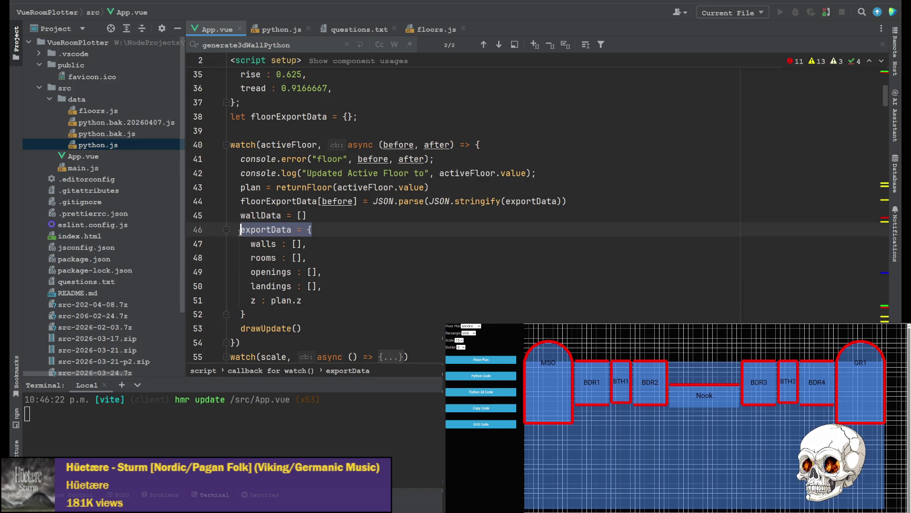
{"action": "left_click", "coordinate": [459, 186]}
{"action": "key", "text": "Return"}
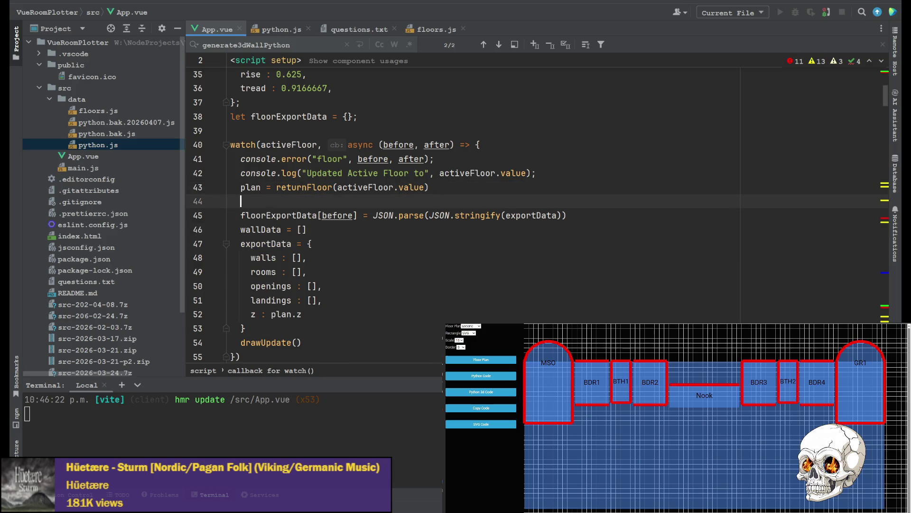
{"action": "type", "text": "exportData = {"}
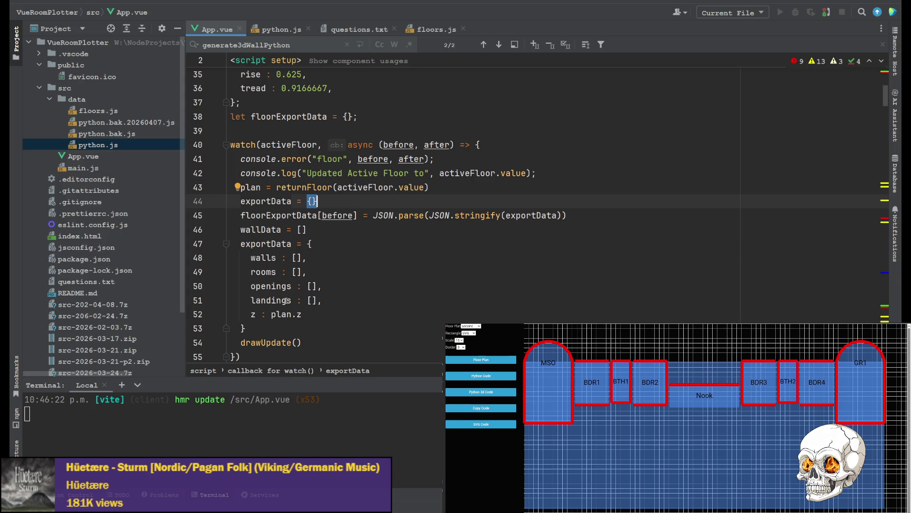
{"action": "left_click", "coordinate": [291, 201]}
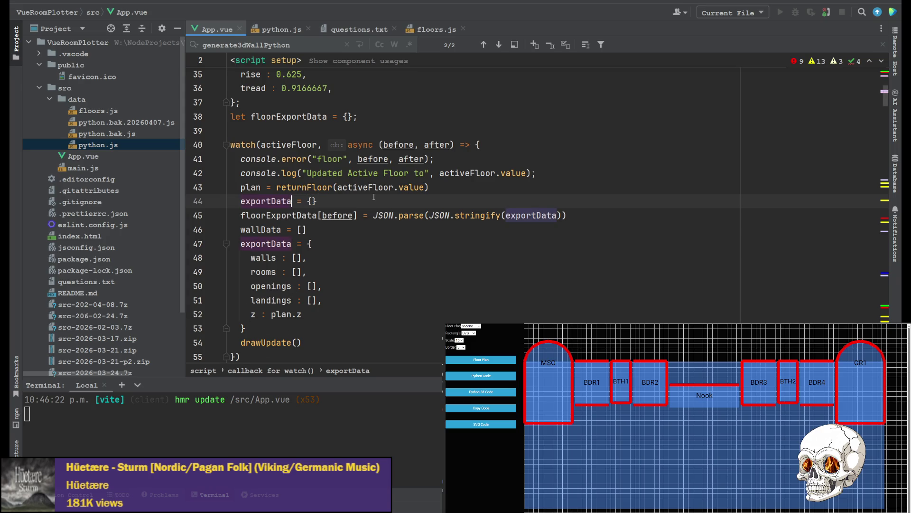
{"action": "type", "text": ".z"}
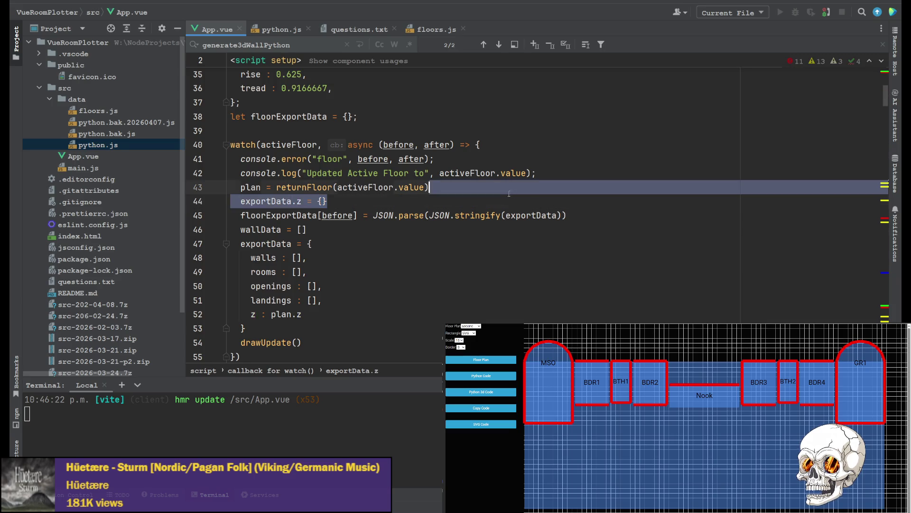
Step: Move the exportData.z line above the plan assignment, set it to plan.z, and save App.vue
{"action": "key", "text": "ctrl+y"}
{"action": "left_click", "coordinate": [557, 179]}
{"action": "key", "text": "Return"}
{"action": "type", "text": "exportData.z = {}"}
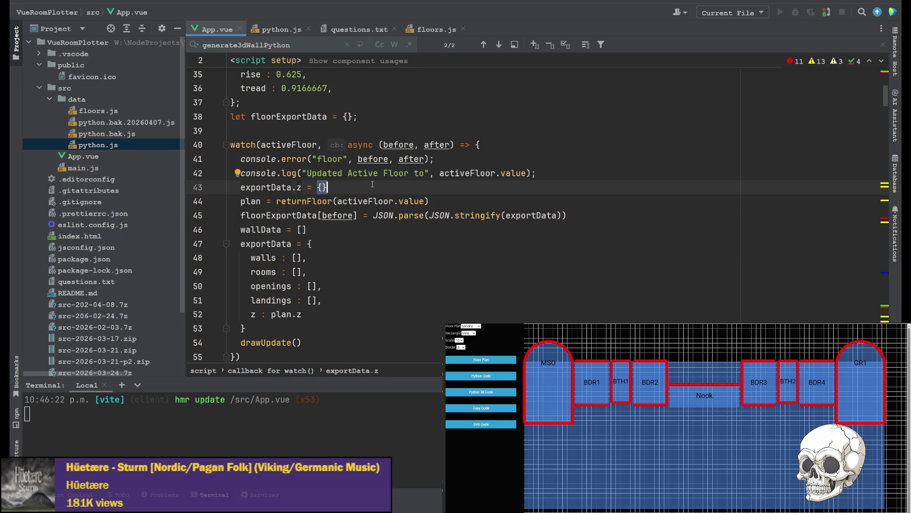
{"action": "left_click_drag", "start_coordinate": [272, 313], "coordinate": [303, 314]}
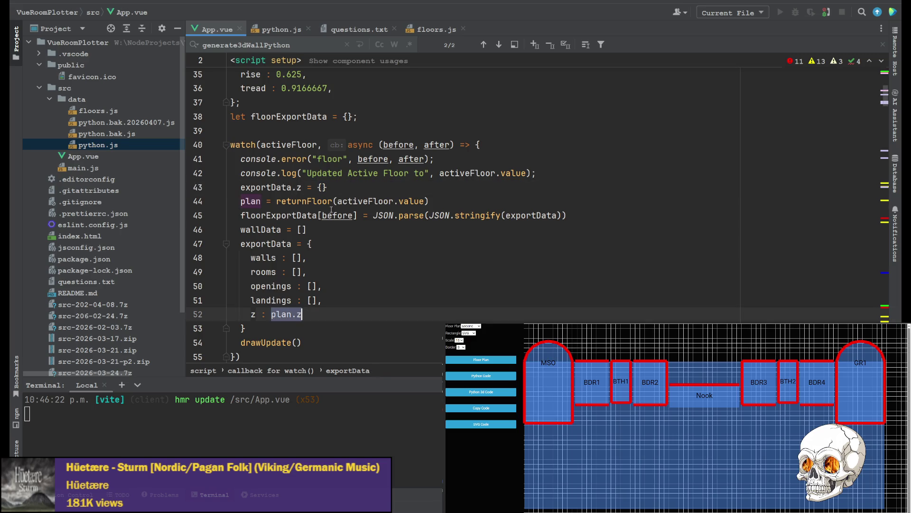
{"action": "key", "text": "ctrl+c"}
{"action": "left_click_drag", "start_coordinate": [328, 187], "coordinate": [317, 187]}
{"action": "key", "text": "ctrl+v"}
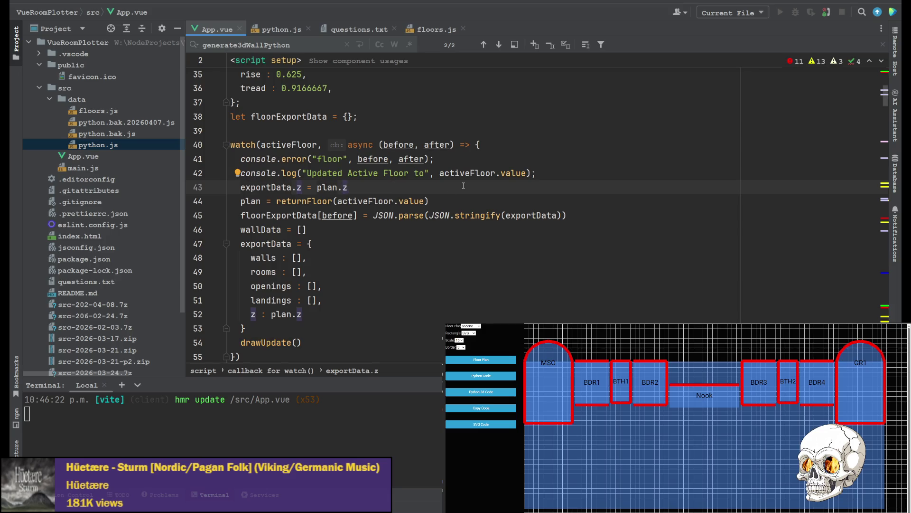
{"action": "key", "text": "ctrl+s"}
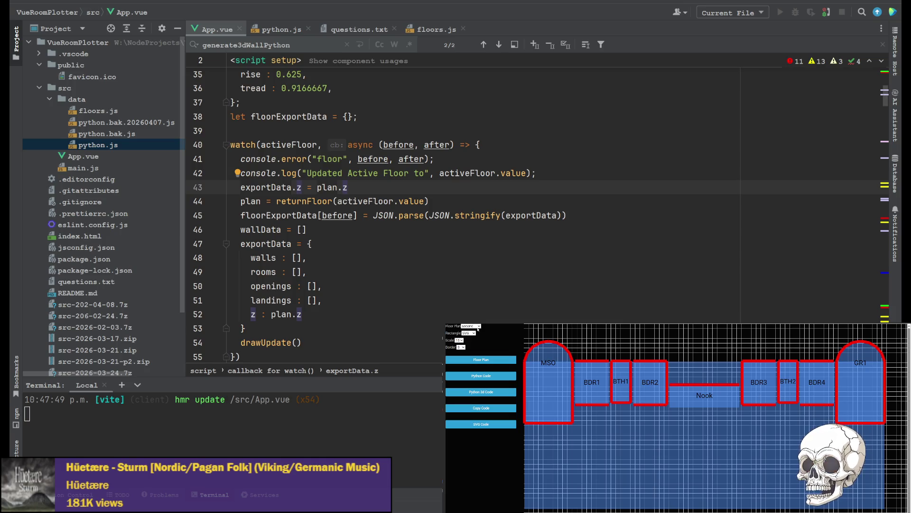
Step: Scroll through the room plotter preview and display its Python 3d Code output
{"action": "scroll", "coordinate": [477, 328], "scroll_direction": "up", "scroll_amount": 2}
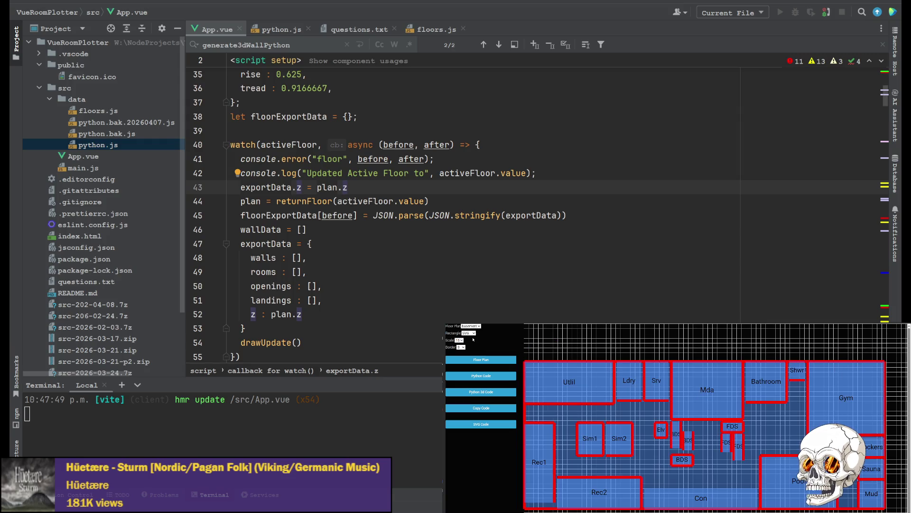
{"action": "scroll", "coordinate": [478, 327], "scroll_direction": "up", "scroll_amount": 2}
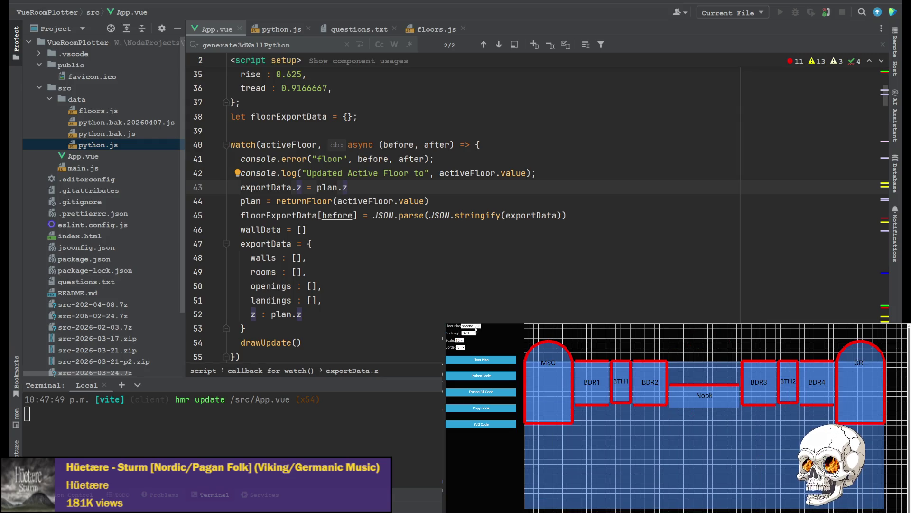
{"action": "scroll", "coordinate": [478, 328], "scroll_direction": "down", "scroll_amount": 2}
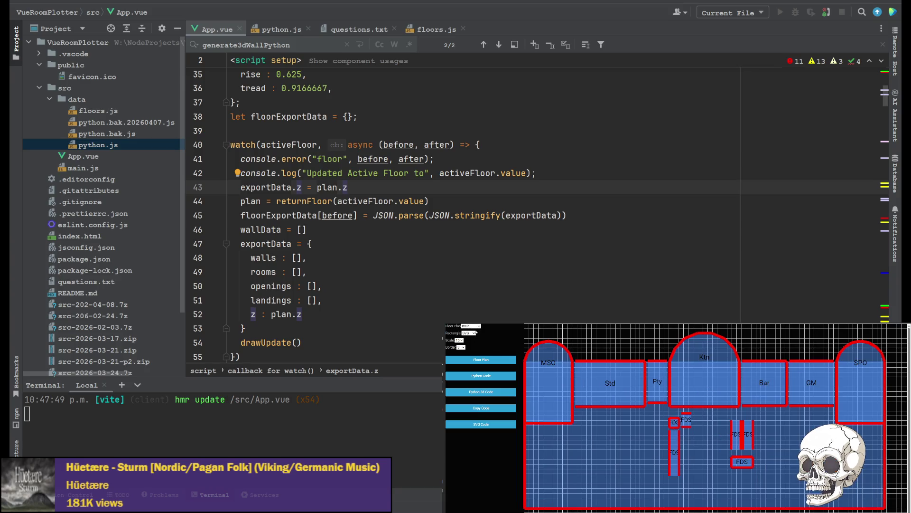
{"action": "scroll", "coordinate": [478, 344], "scroll_direction": "down", "scroll_amount": 1}
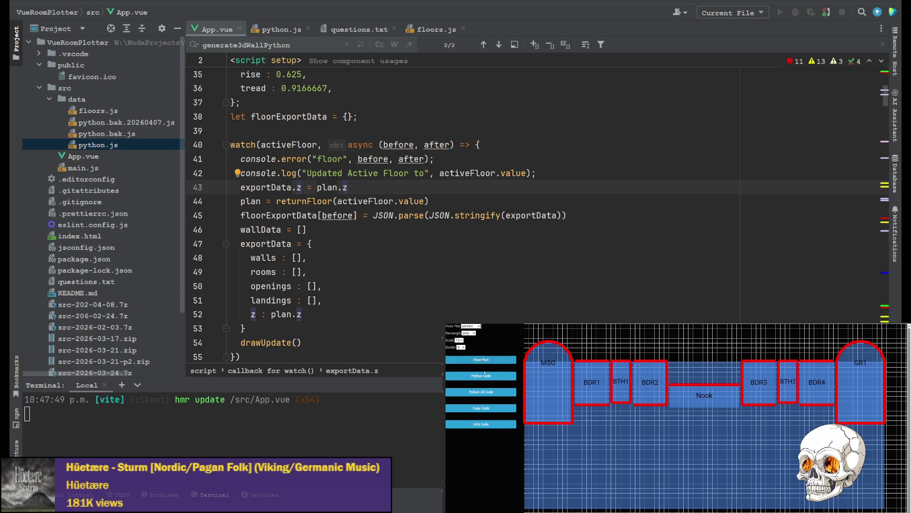
{"action": "left_click", "coordinate": [481, 391]}
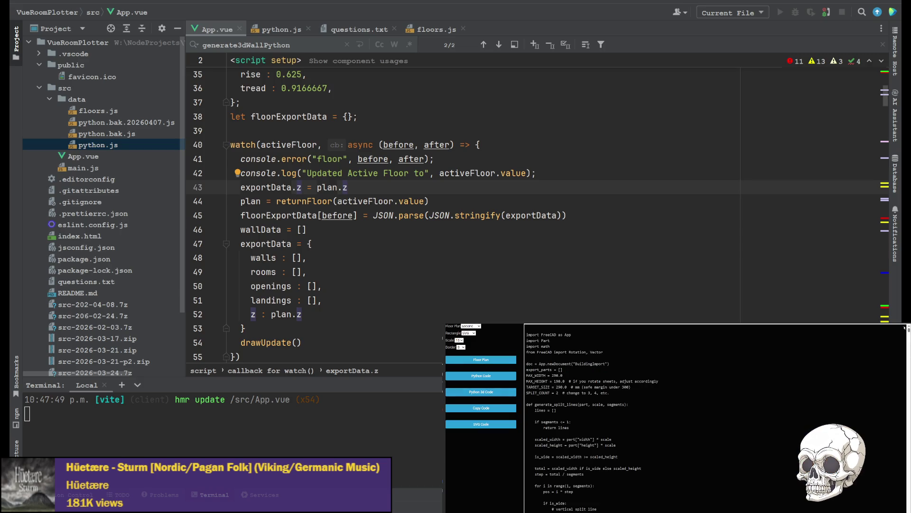
{"action": "scroll", "coordinate": [550, 420], "scroll_direction": "down", "scroll_amount": 15}
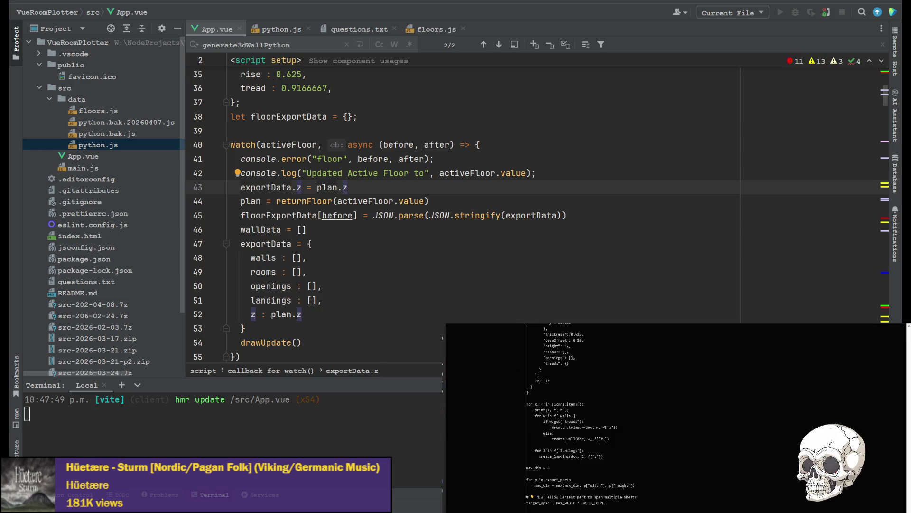
{"action": "scroll", "coordinate": [550, 417], "scroll_direction": "up", "scroll_amount": 3}
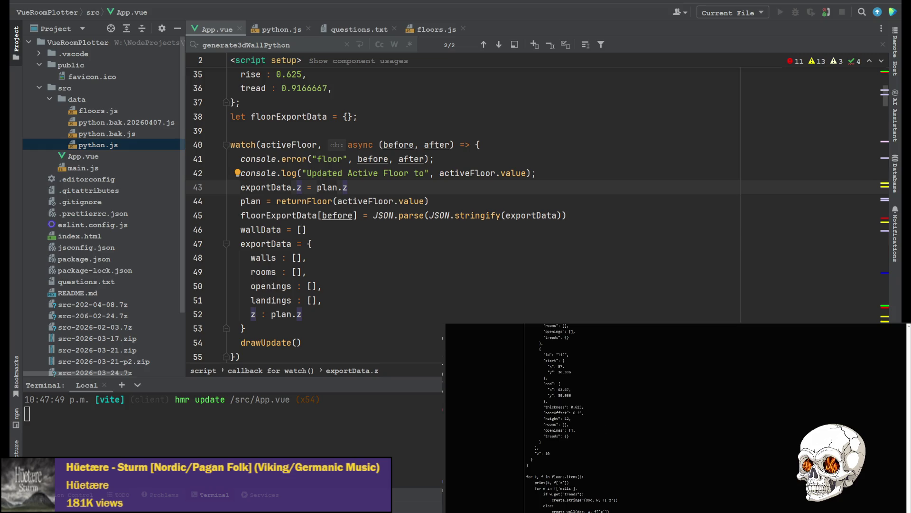
{"action": "scroll", "coordinate": [899, 325], "scroll_direction": "up", "scroll_amount": 10}
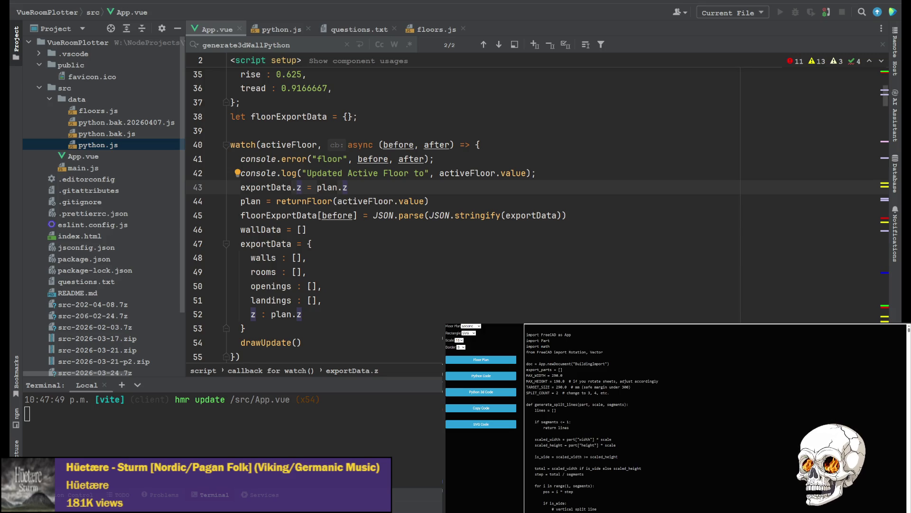
{"action": "key", "text": "alt+Tab"}
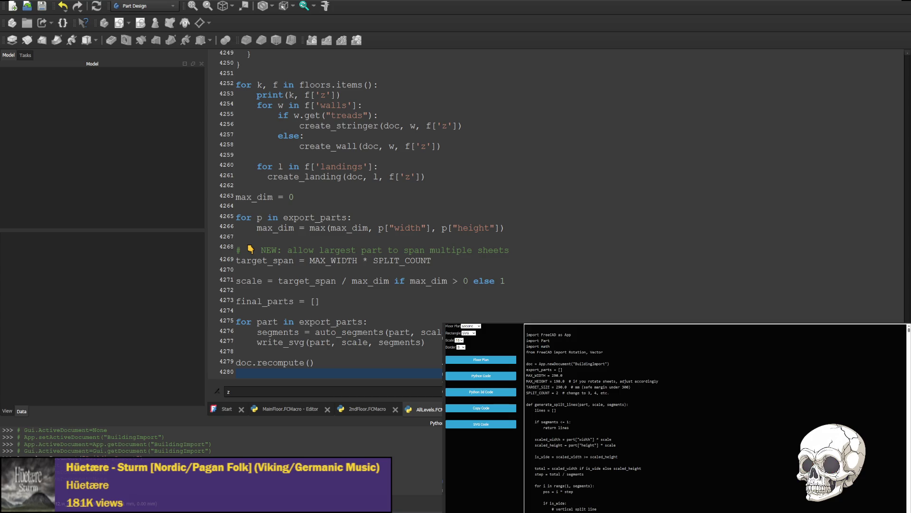
Step: Execute the building macro with Ctrl+F6
{"action": "key", "text": "ctrl+F6"}
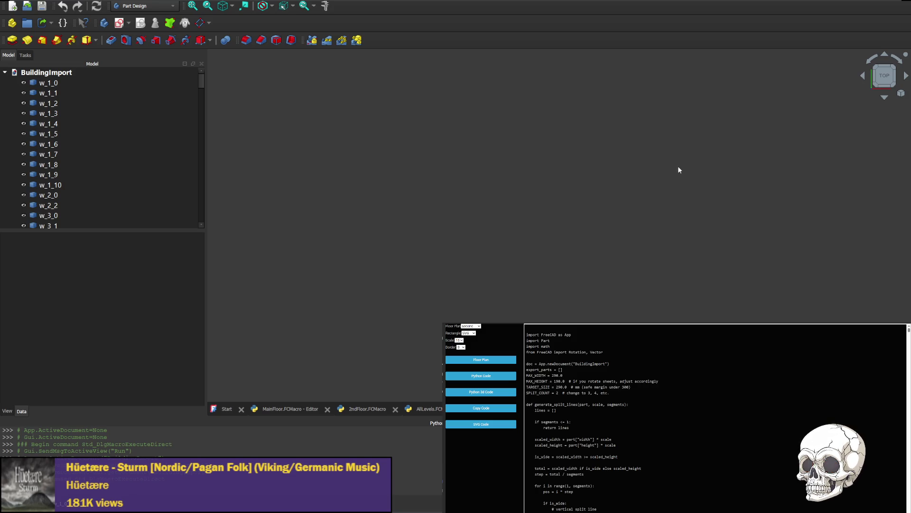
Step: Center and zoom the imported floor plan, then view the building from the front
{"action": "scroll", "coordinate": [679, 167], "scroll_direction": "down", "scroll_amount": 5}
{"action": "middle_click_drag", "start_coordinate": [821, 205], "coordinate": [517, 280]}
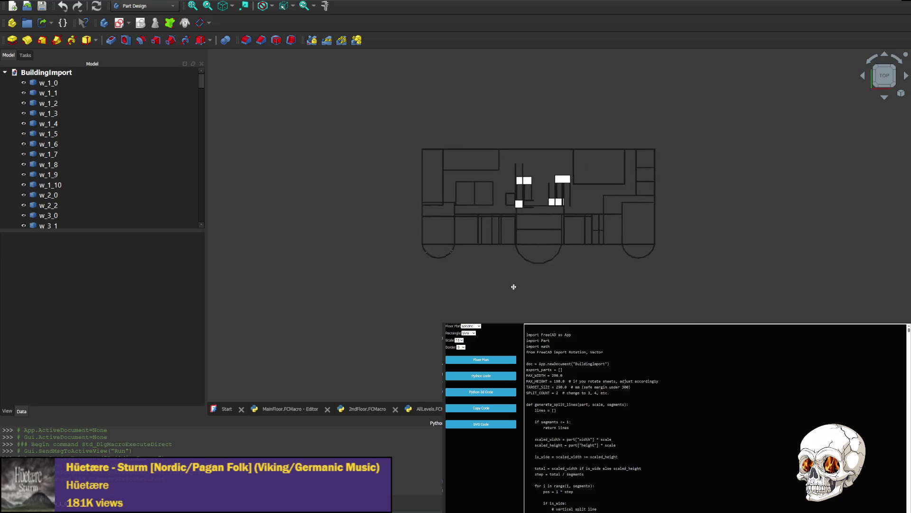
{"action": "scroll", "coordinate": [540, 227], "scroll_direction": "up", "scroll_amount": 3}
{"action": "scroll", "coordinate": [541, 223], "scroll_direction": "down", "scroll_amount": 2}
{"action": "scroll", "coordinate": [544, 216], "scroll_direction": "down", "scroll_amount": 1}
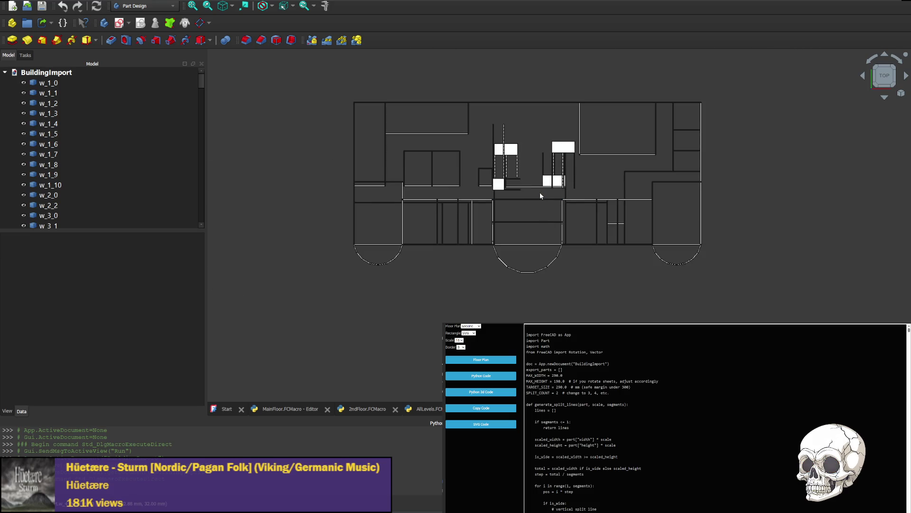
{"action": "scroll", "coordinate": [541, 193], "scroll_direction": "up", "scroll_amount": 1}
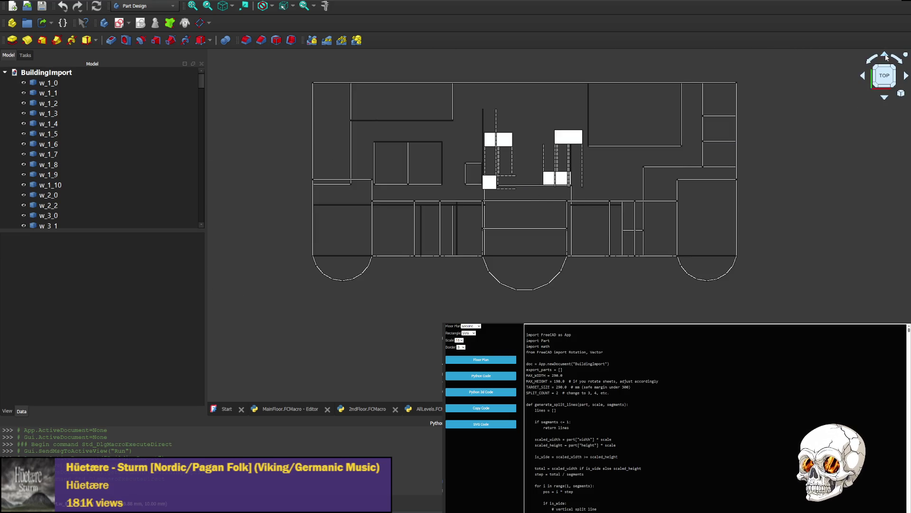
{"action": "left_click", "coordinate": [886, 56]}
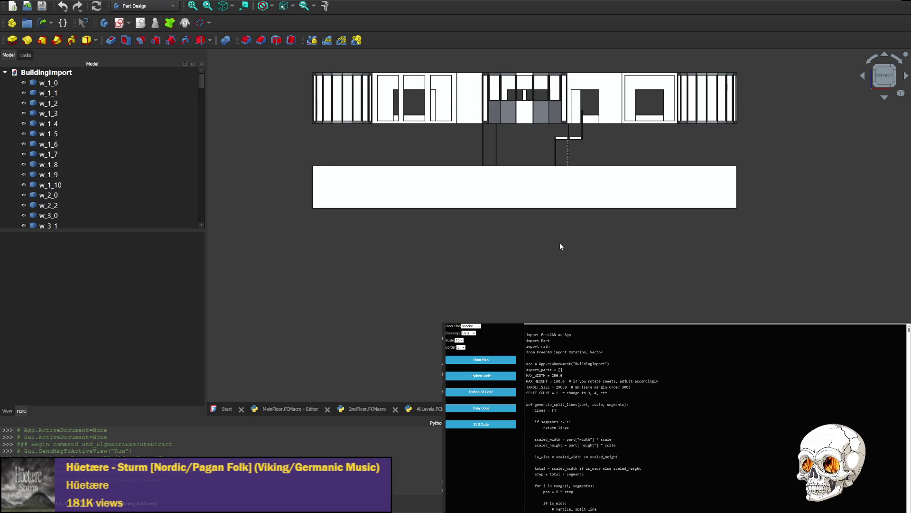
Step: Rotate the view round to the building's rear elevation
{"action": "left_click", "coordinate": [864, 75]}
{"action": "left_click", "coordinate": [863, 76]}
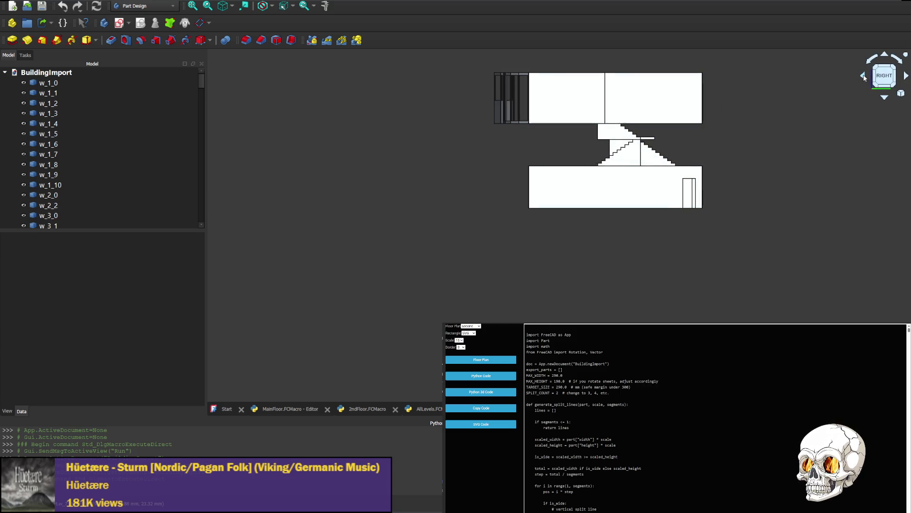
{"action": "left_click", "coordinate": [864, 76]}
{"action": "left_click", "coordinate": [863, 76]}
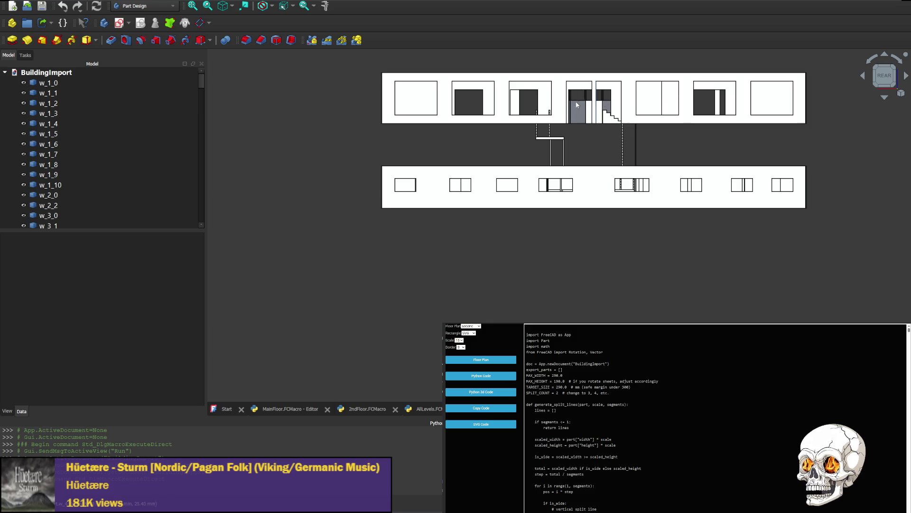
Step: Rotate through the left, front and right sides back to the rear elevation
{"action": "left_click", "coordinate": [864, 77]}
{"action": "left_click", "coordinate": [863, 76]}
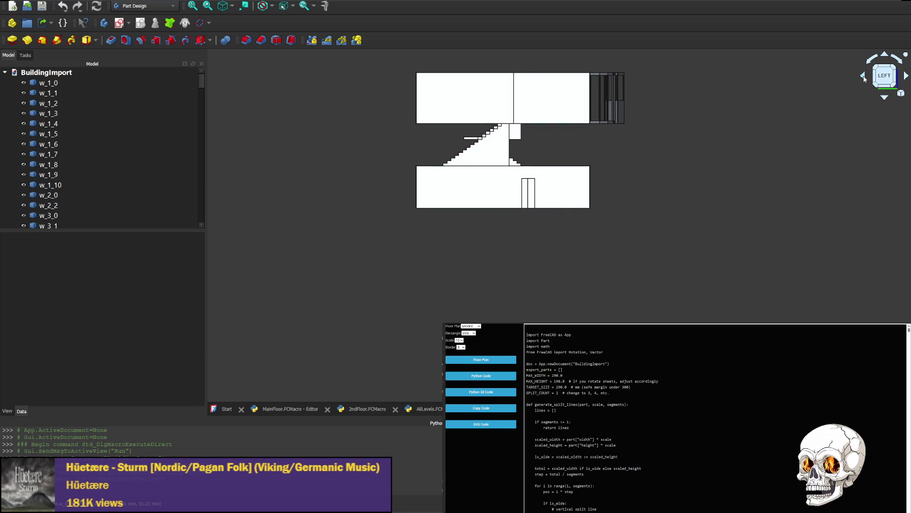
{"action": "left_click", "coordinate": [863, 76]}
{"action": "left_click", "coordinate": [863, 77]}
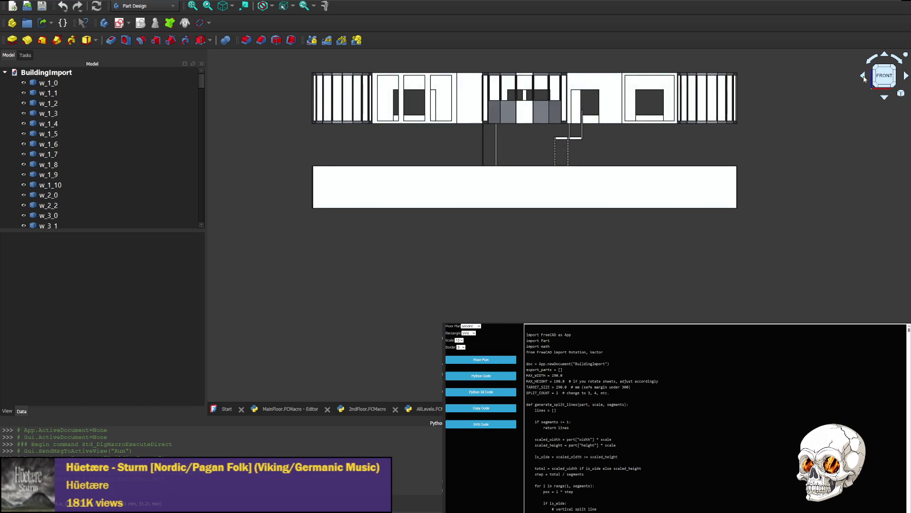
{"action": "left_click", "coordinate": [863, 76]}
{"action": "left_click", "coordinate": [863, 76]}
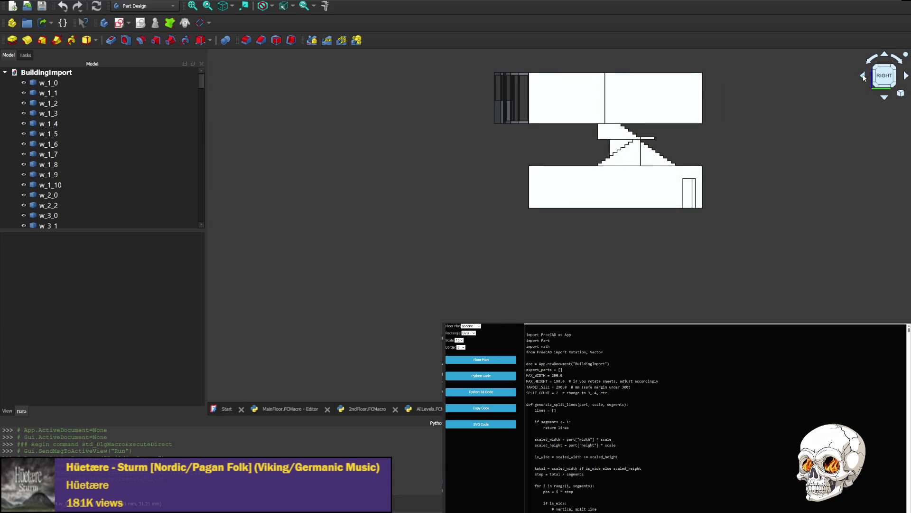
{"action": "left_click", "coordinate": [864, 76]}
{"action": "left_click", "coordinate": [863, 77]}
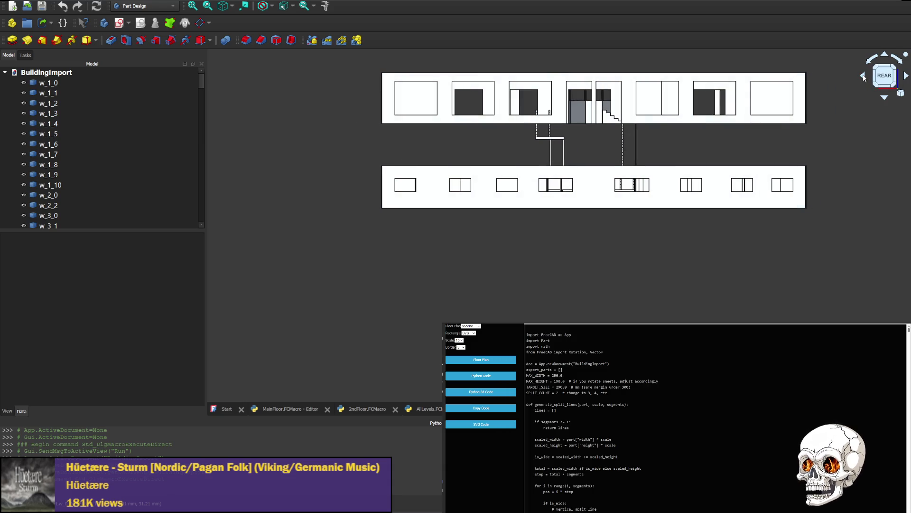
{"action": "mouse_move", "coordinate": [201, 81]}
{"action": "left_mouse_down"}
{"action": "mouse_move", "coordinate": [179, 223]}
{"action": "mouse_move", "coordinate": [201, 150]}
{"action": "mouse_move", "coordinate": [195, 74]}
{"action": "left_mouse_up"}
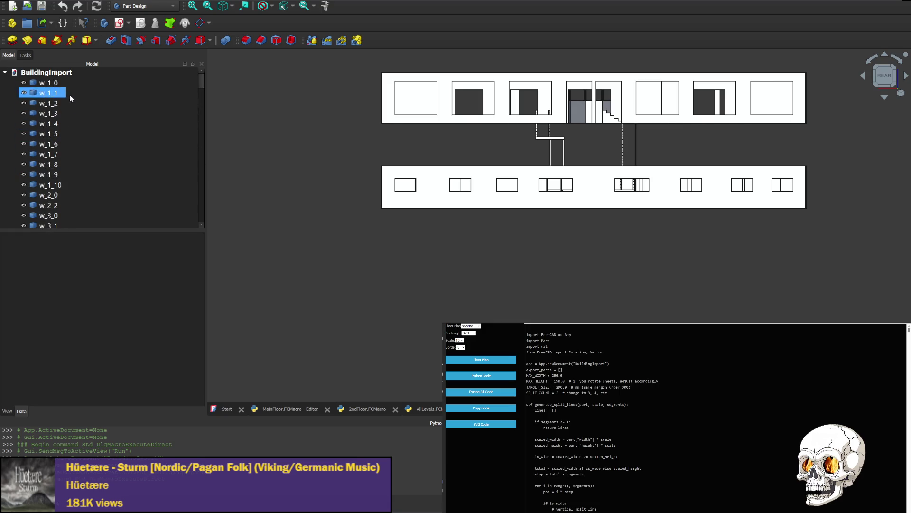
Step: Tilt, rotate and pan the model, ending on a straight Left view of the levels and staircase
{"action": "scroll", "coordinate": [48, 173], "scroll_direction": "down", "scroll_amount": 2}
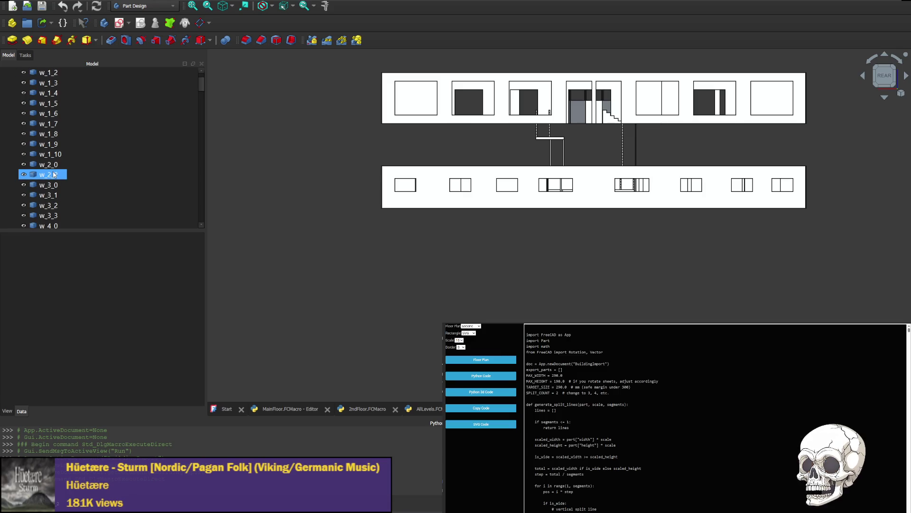
{"action": "left_click", "coordinate": [885, 99]}
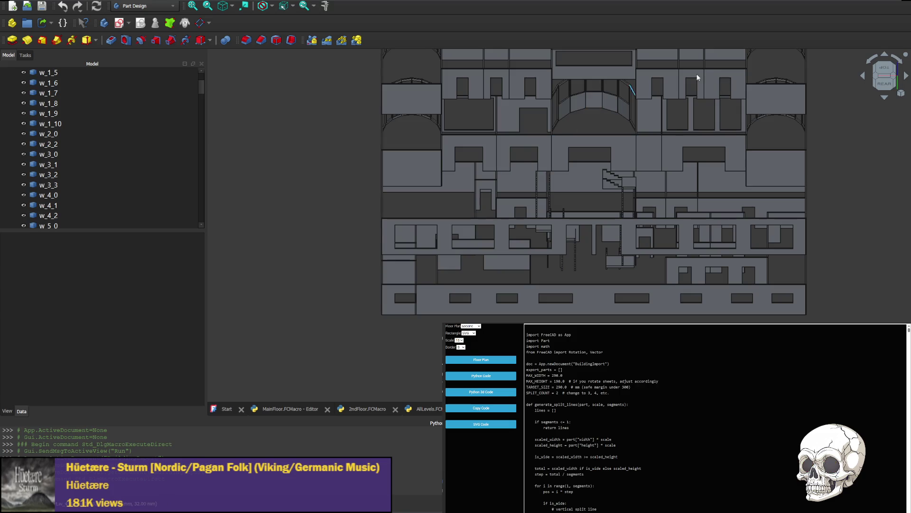
{"action": "left_click", "coordinate": [865, 80]}
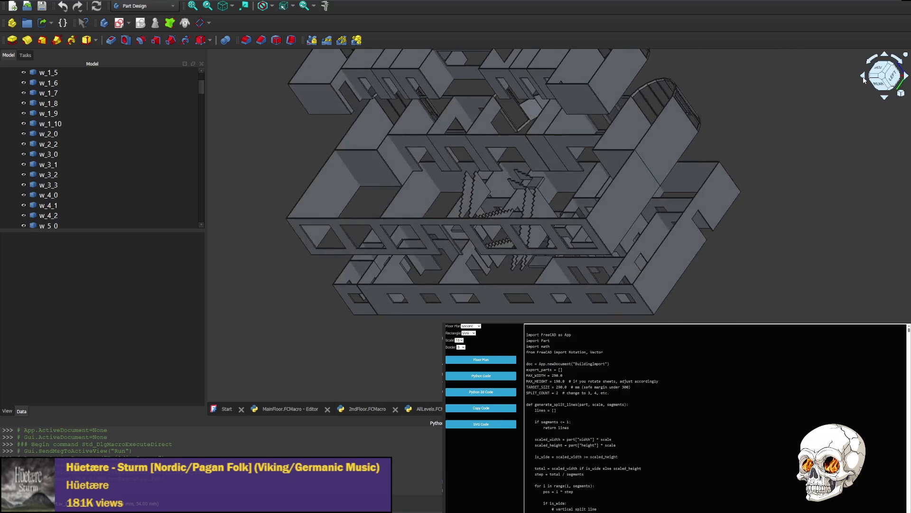
{"action": "left_click", "coordinate": [864, 80]}
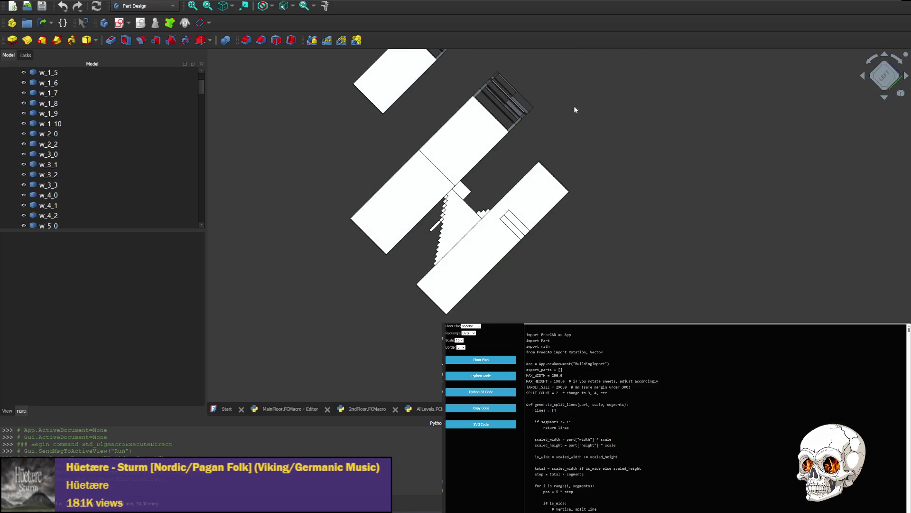
{"action": "middle_click_drag", "start_coordinate": [575, 108], "coordinate": [602, 180]}
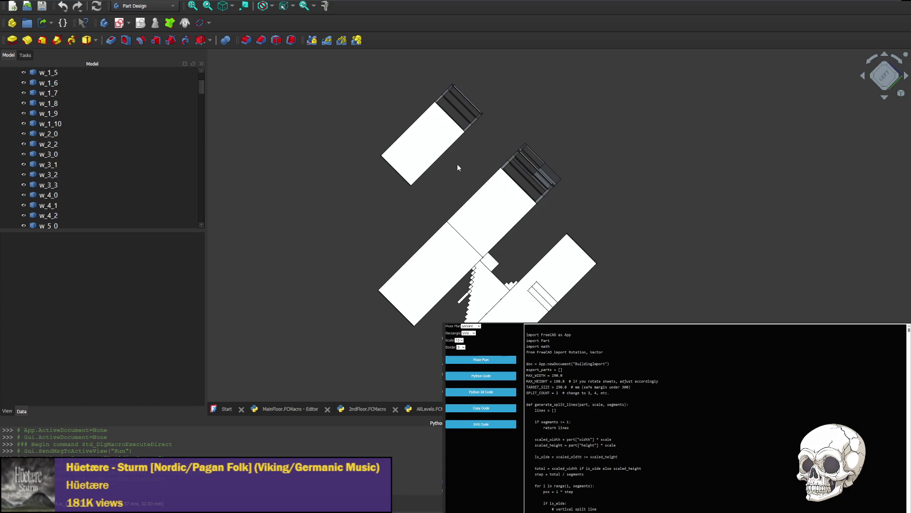
{"action": "left_click", "coordinate": [887, 76]}
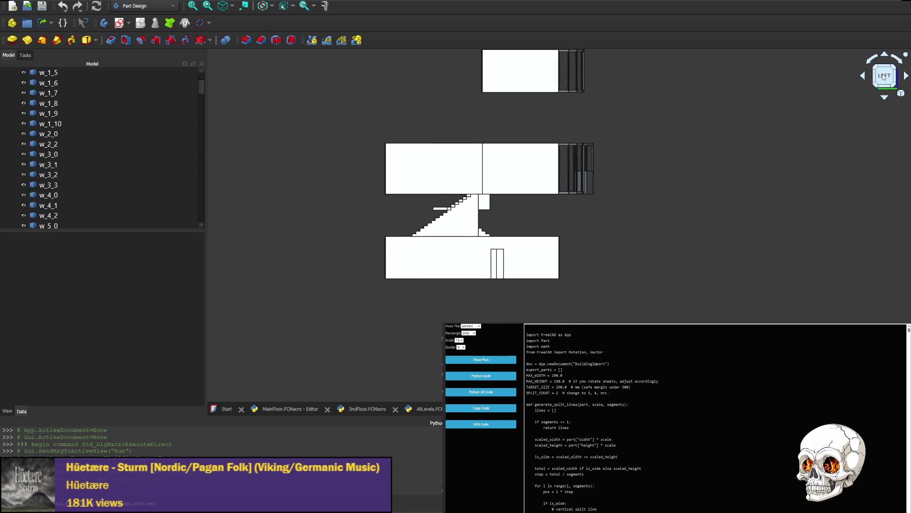
Step: Rotate through the Rear and Right elevations, stopping on the straight Front view
{"action": "scroll", "coordinate": [793, 130], "scroll_direction": "down", "scroll_amount": 2}
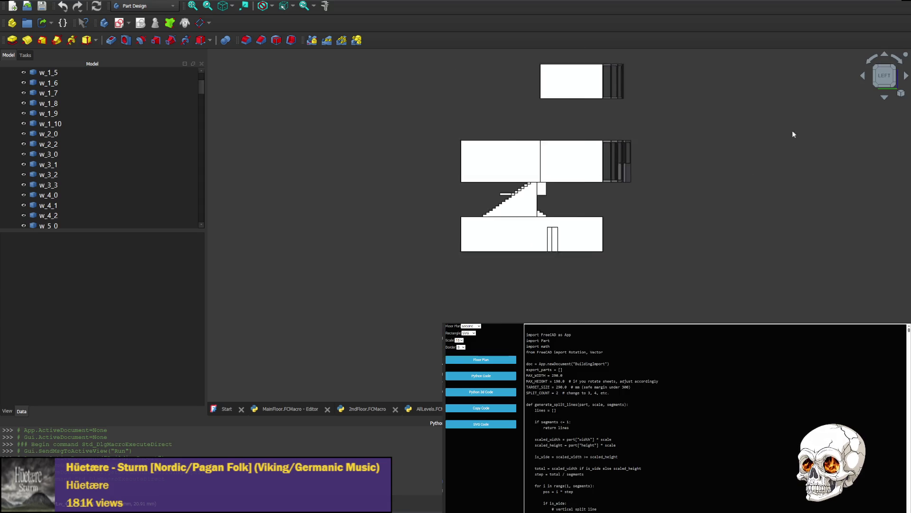
{"action": "left_click", "coordinate": [906, 76]}
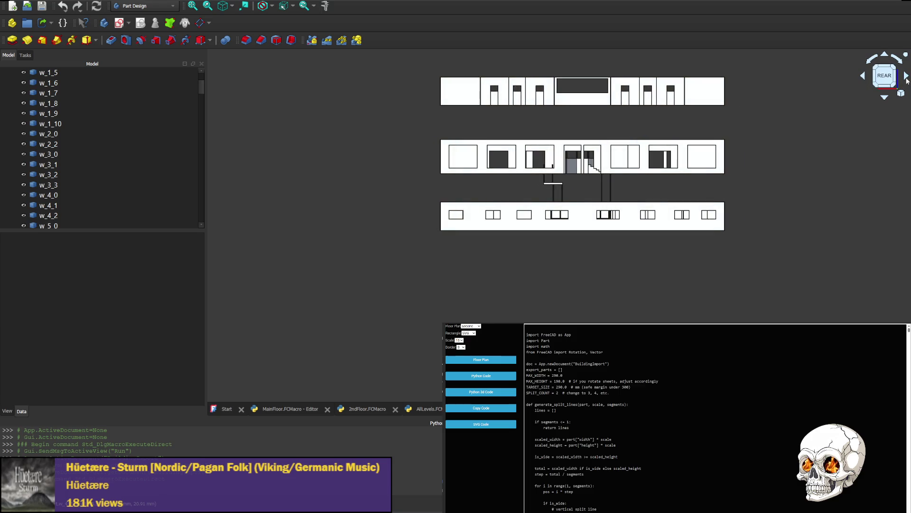
{"action": "left_click", "coordinate": [908, 80]}
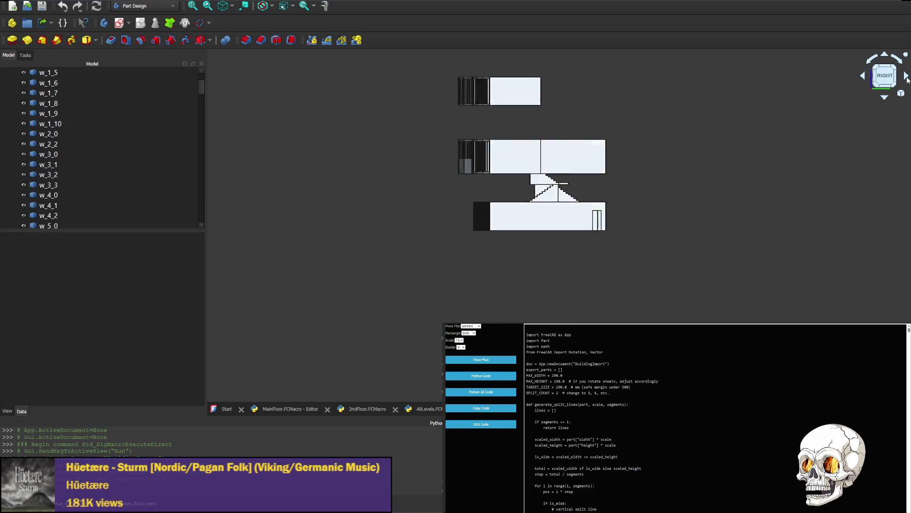
{"action": "left_click", "coordinate": [908, 78]}
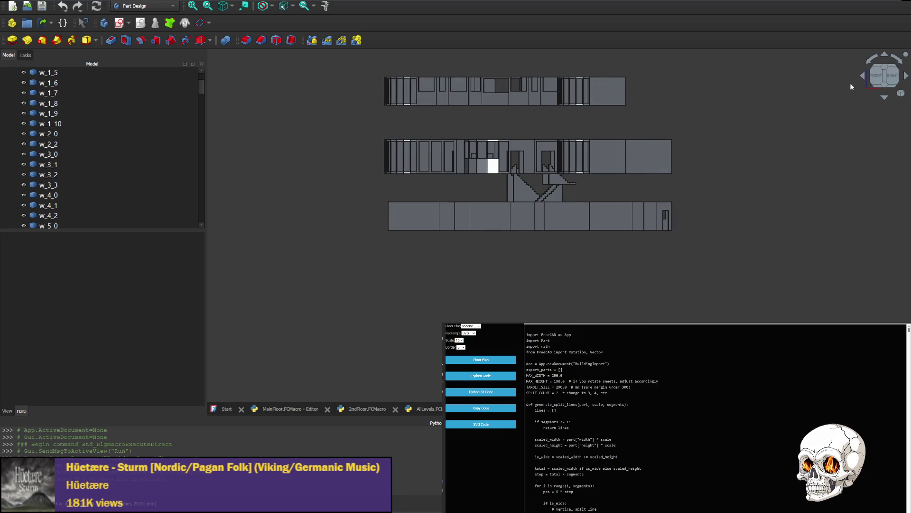
{"action": "left_click", "coordinate": [908, 78]}
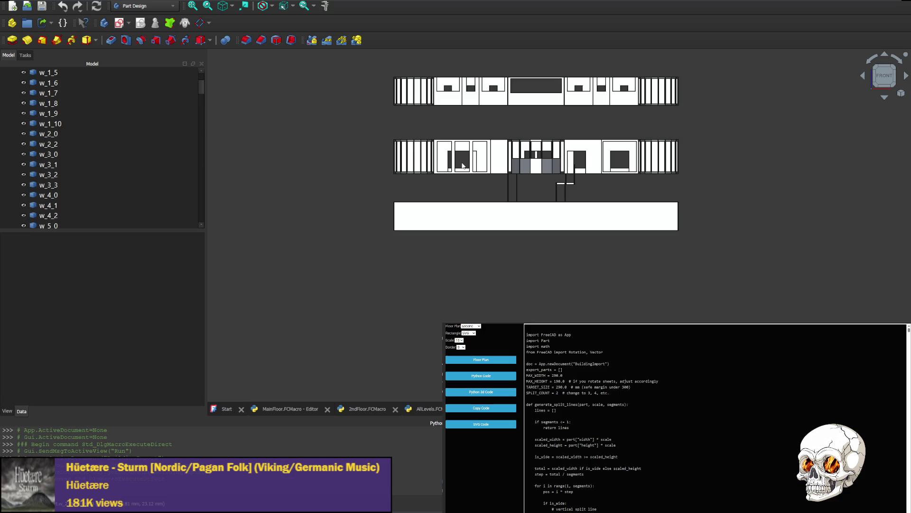
{"action": "scroll", "coordinate": [565, 122], "scroll_direction": "up", "scroll_amount": 5}
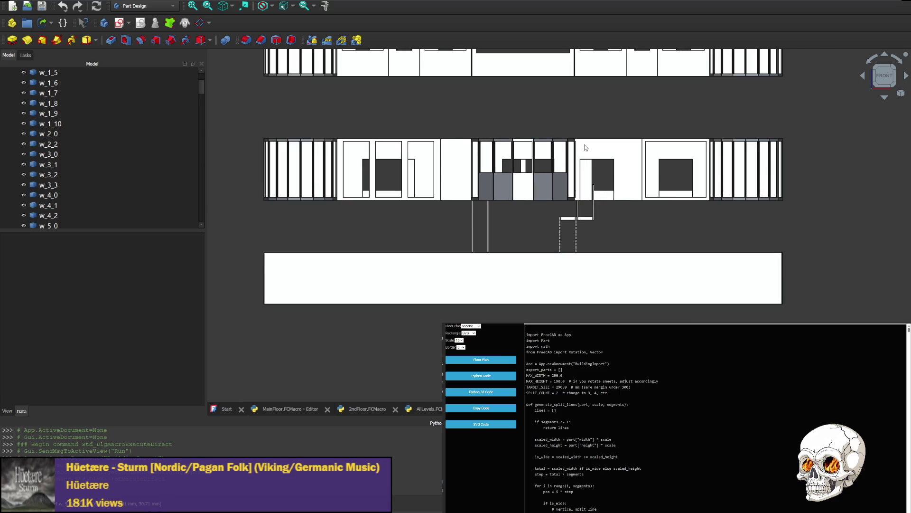
Step: Zoom and pan across the top floor's window and door openings
{"action": "scroll", "coordinate": [500, 109], "scroll_direction": "down", "scroll_amount": 3}
{"action": "middle_click_drag", "start_coordinate": [500, 109], "coordinate": [492, 194]}
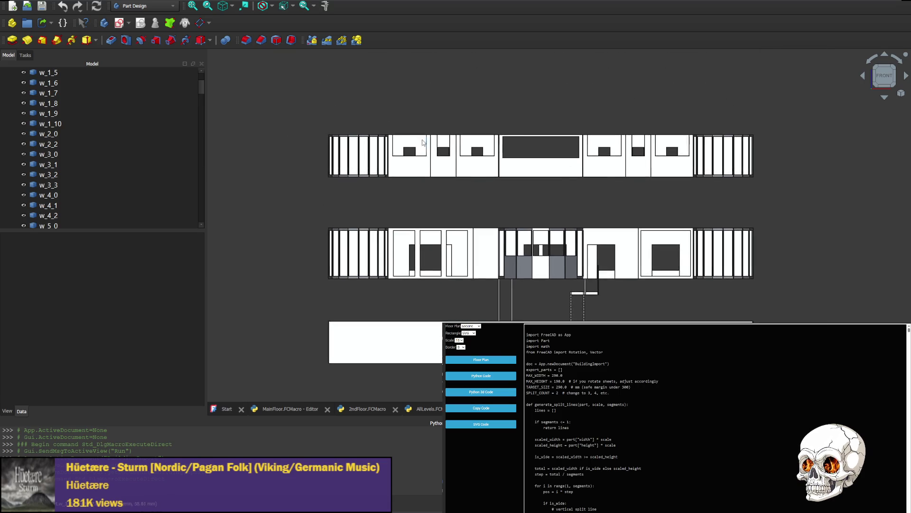
{"action": "scroll", "coordinate": [502, 129], "scroll_direction": "up", "scroll_amount": 5}
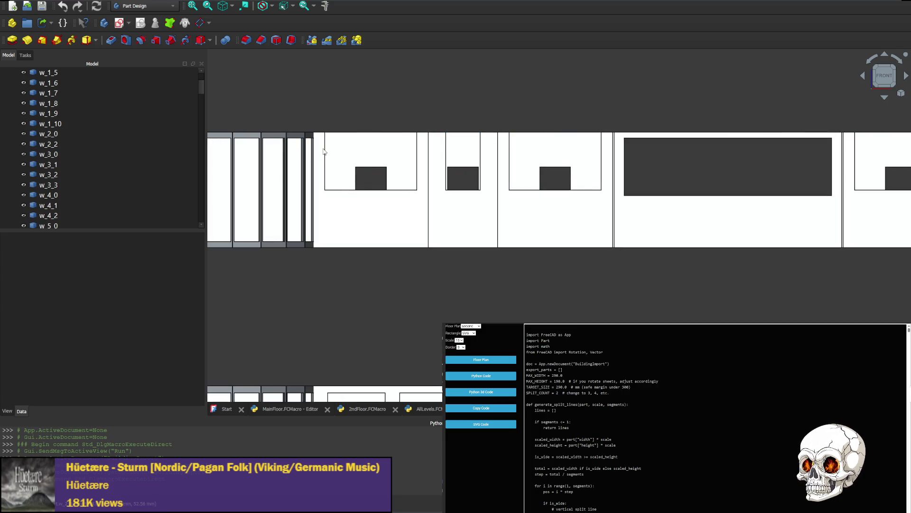
{"action": "middle_click_drag", "start_coordinate": [775, 246], "coordinate": [563, 238]}
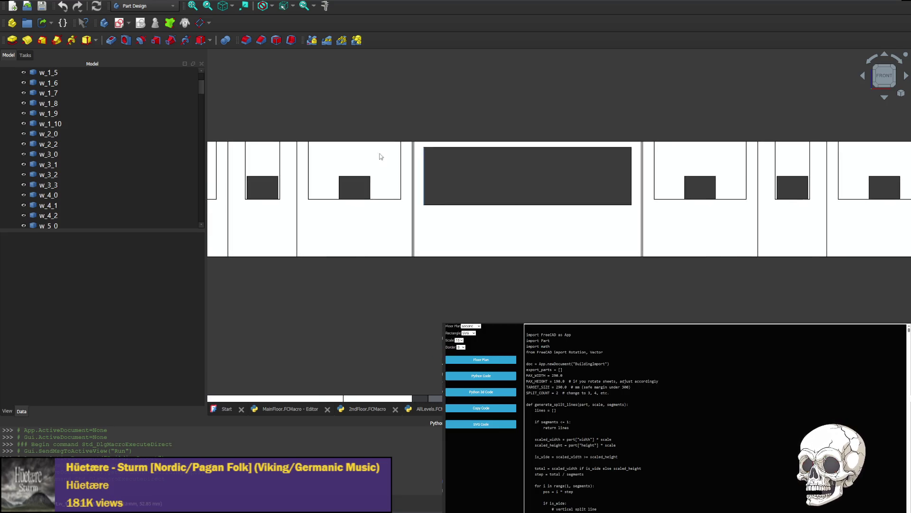
{"action": "middle_click_drag", "start_coordinate": [736, 165], "coordinate": [526, 187]}
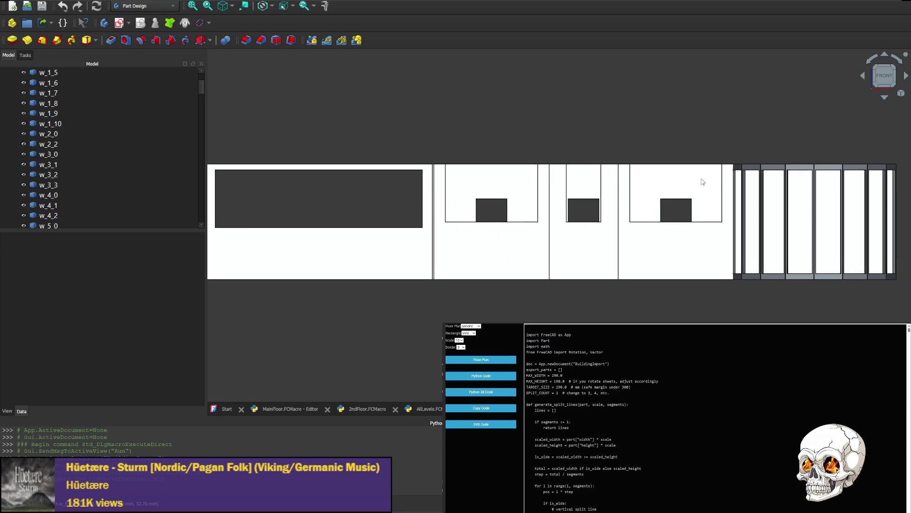
{"action": "scroll", "coordinate": [595, 193], "scroll_direction": "down", "scroll_amount": 1}
{"action": "mouse_move", "coordinate": [595, 194]}
{"action": "middle_mouse_down"}
{"action": "mouse_move", "coordinate": [427, 211]}
{"action": "mouse_move", "coordinate": [358, 245]}
{"action": "mouse_move", "coordinate": [506, 232]}
{"action": "mouse_move", "coordinate": [469, 236]}
{"action": "middle_mouse_up"}
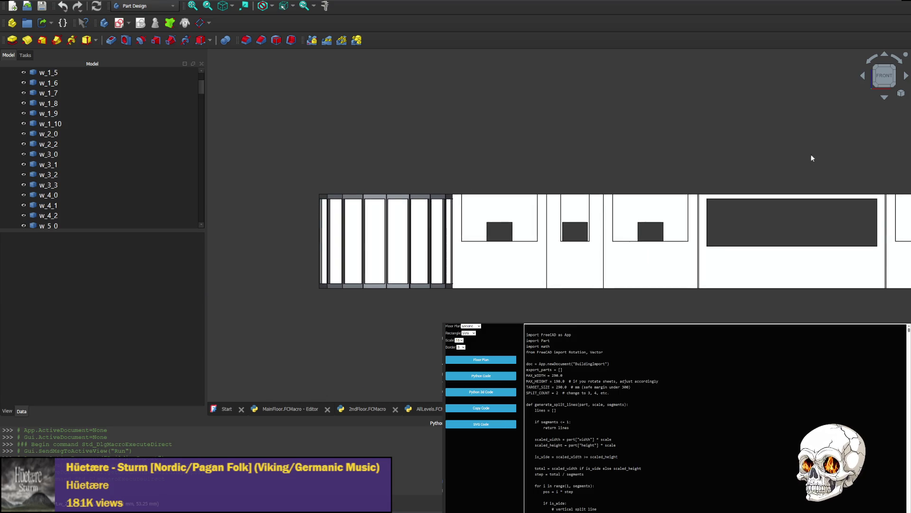
Step: Rotate the view around the building and snap back to the straight Front view
{"action": "left_click", "coordinate": [863, 77]}
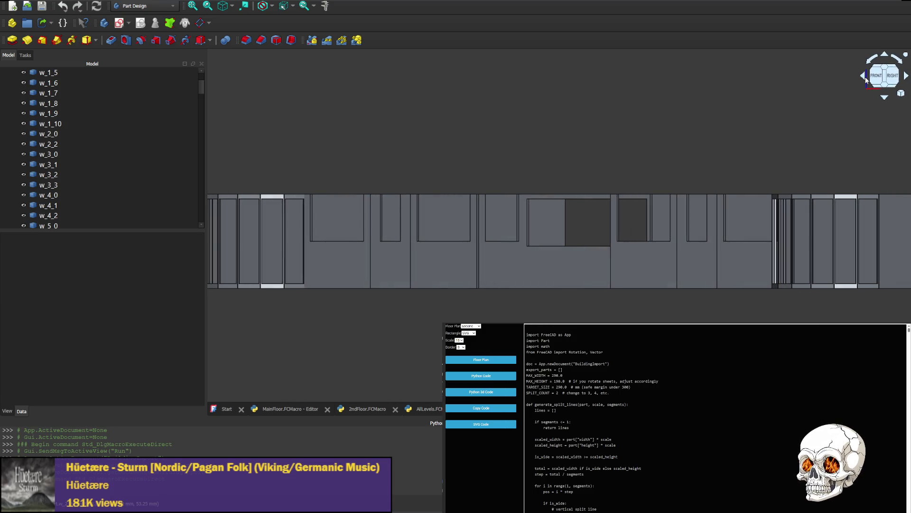
{"action": "left_click", "coordinate": [865, 79]}
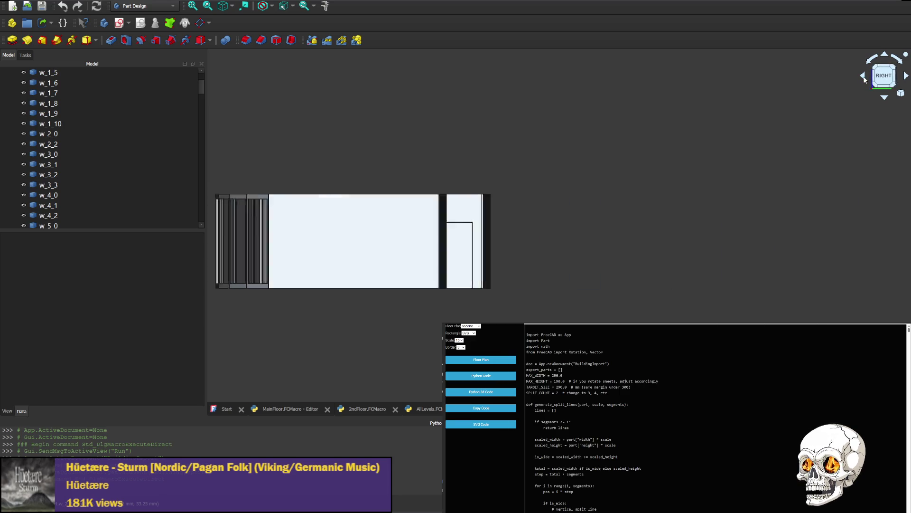
{"action": "left_click", "coordinate": [864, 80]}
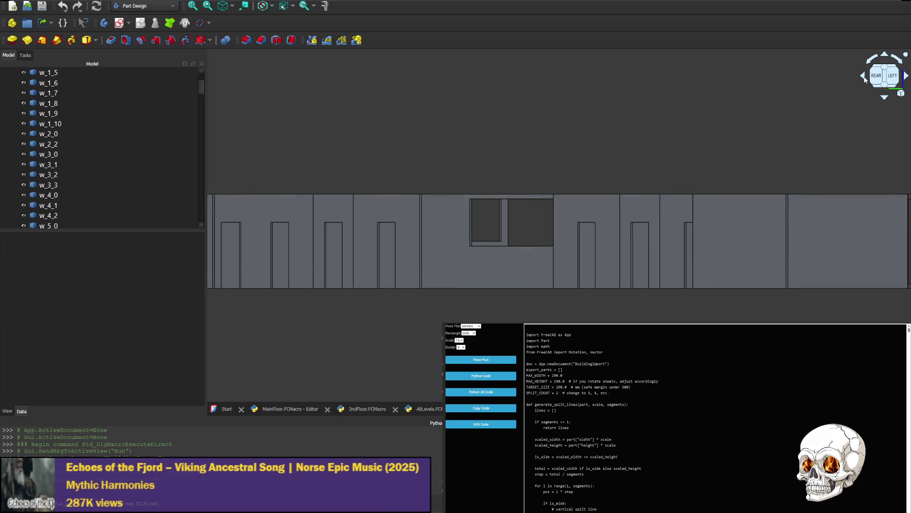
{"action": "left_click", "coordinate": [864, 79]}
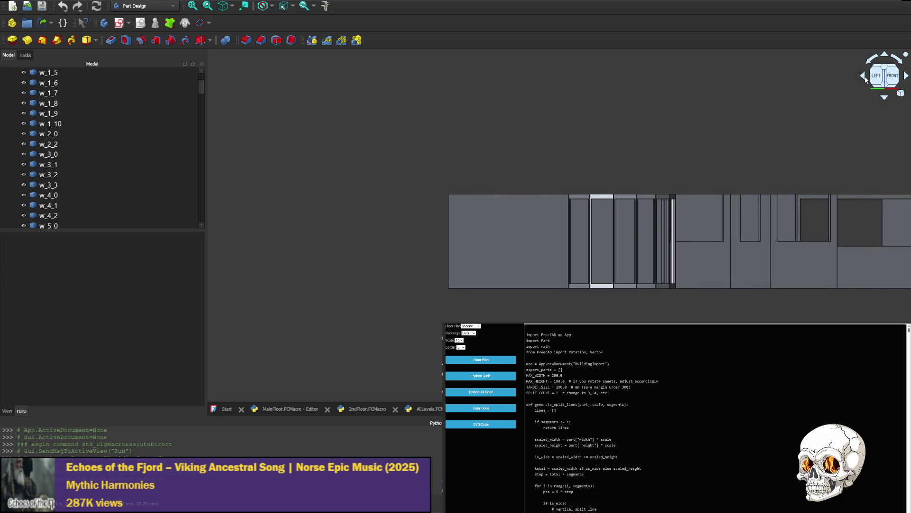
{"action": "left_click", "coordinate": [865, 80]}
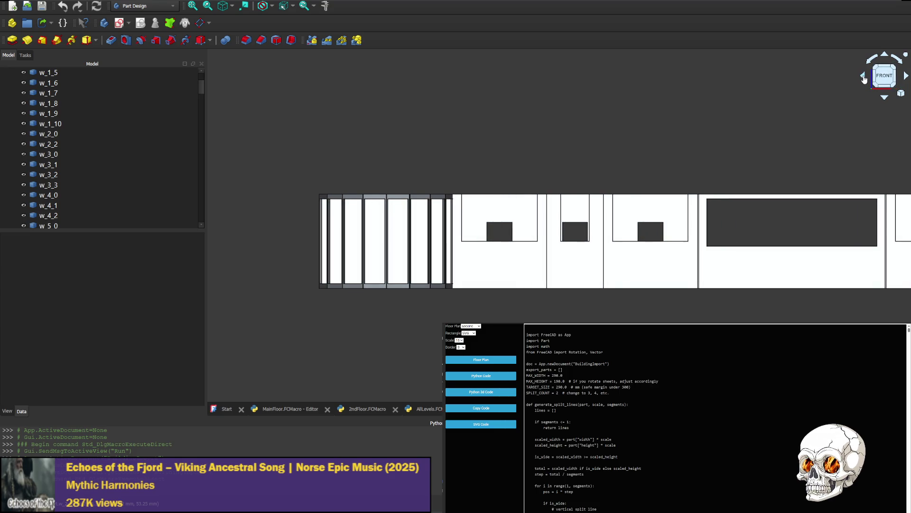
{"action": "left_click", "coordinate": [865, 80]}
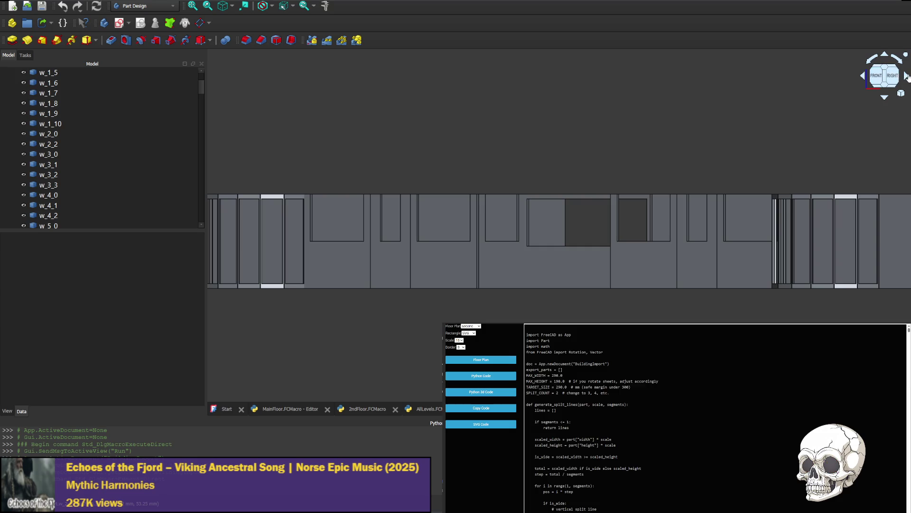
{"action": "left_click", "coordinate": [907, 76]}
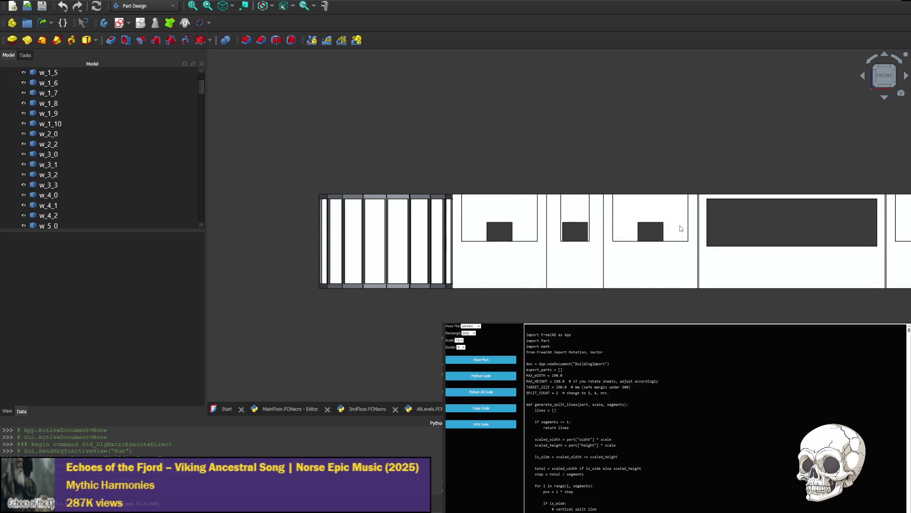
Step: Zoom and pan to frame the upper floors' openings
{"action": "scroll", "coordinate": [750, 237], "scroll_direction": "down", "scroll_amount": 2}
{"action": "mouse_move", "coordinate": [779, 293]}
{"action": "middle_mouse_down"}
{"action": "mouse_move", "coordinate": [701, 293]}
{"action": "mouse_move", "coordinate": [569, 272]}
{"action": "mouse_move", "coordinate": [602, 163]}
{"action": "mouse_move", "coordinate": [692, 145]}
{"action": "mouse_move", "coordinate": [587, 154]}
{"action": "middle_mouse_up"}
{"action": "scroll", "coordinate": [565, 292], "scroll_direction": "up", "scroll_amount": 2}
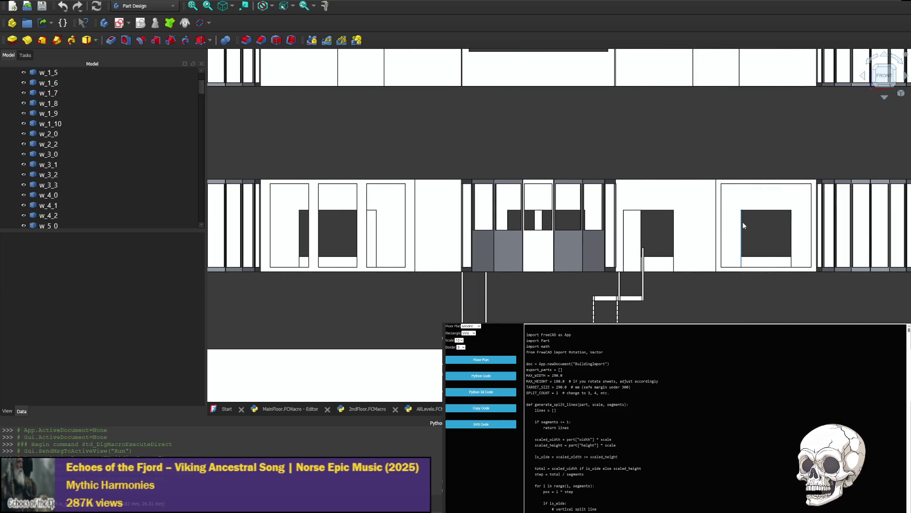
{"action": "middle_click_drag", "start_coordinate": [683, 276], "coordinate": [660, 247]}
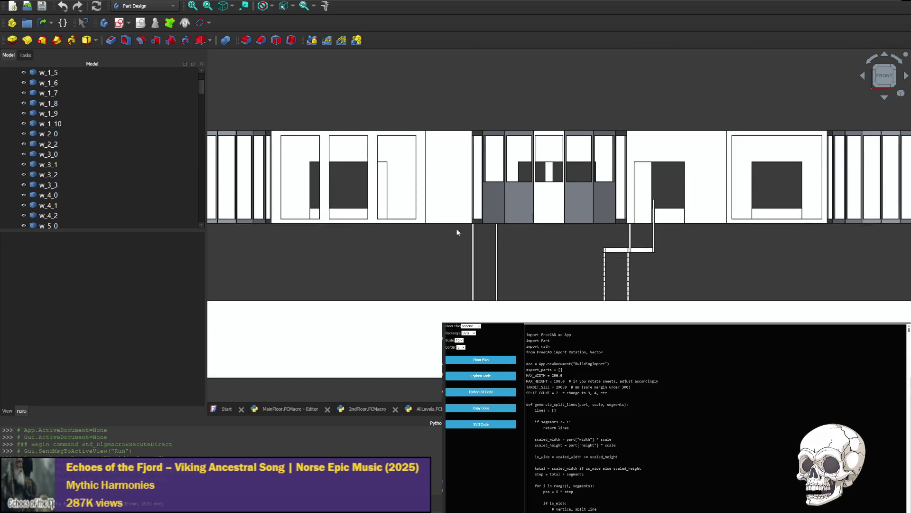
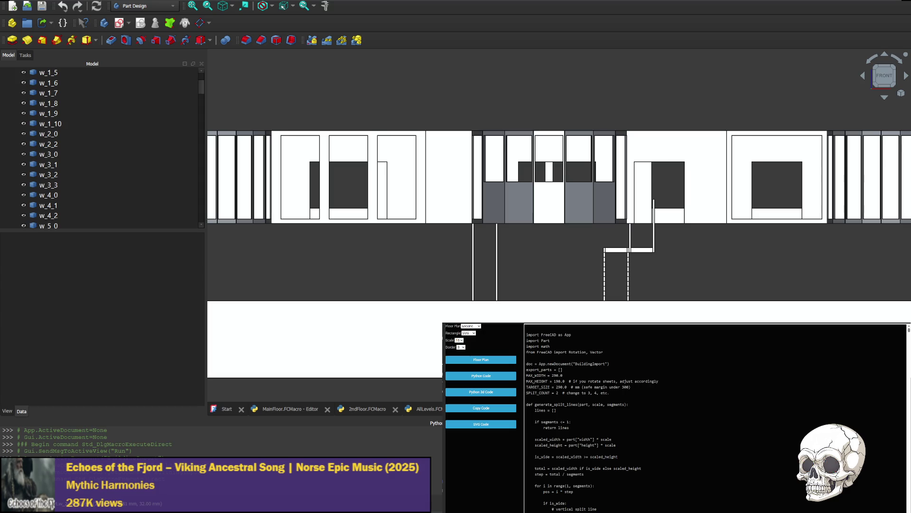
Step: Bring up the AllLevels.FCMacro code and place the caret in its JSON floor data
{"action": "left_click", "coordinate": [432, 410]}
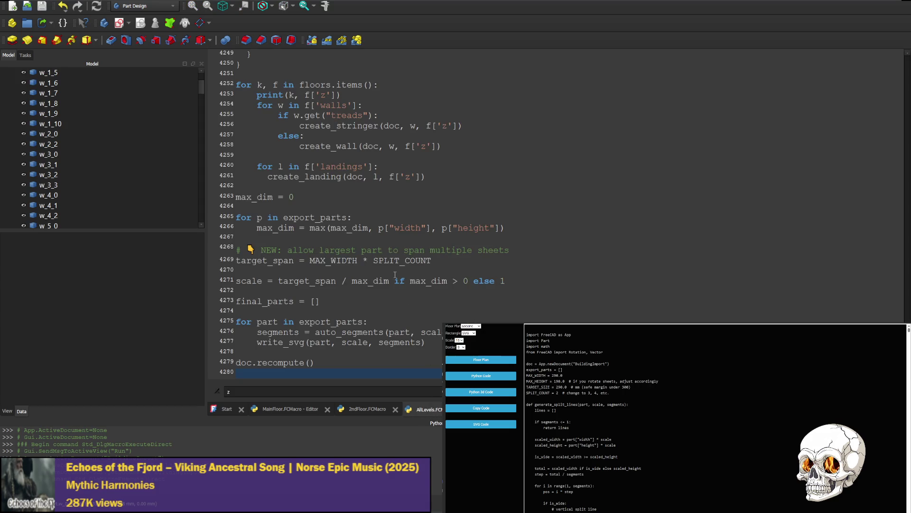
{"action": "scroll", "coordinate": [259, 252], "scroll_direction": "up", "scroll_amount": 8}
{"action": "left_click", "coordinate": [258, 252]}
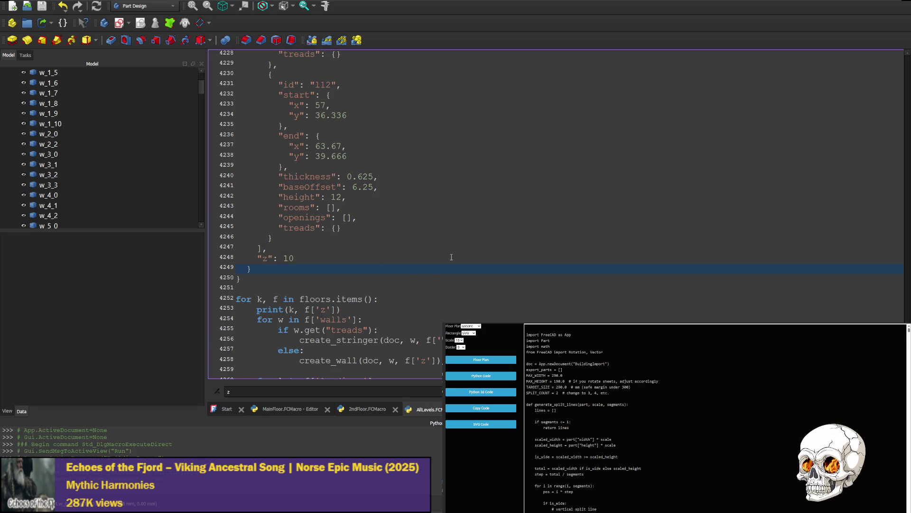
Step: Scroll up through the JSON wall data and mark the line where the "second" floor begins
{"action": "scroll", "coordinate": [759, 247], "scroll_direction": "up", "scroll_amount": 13}
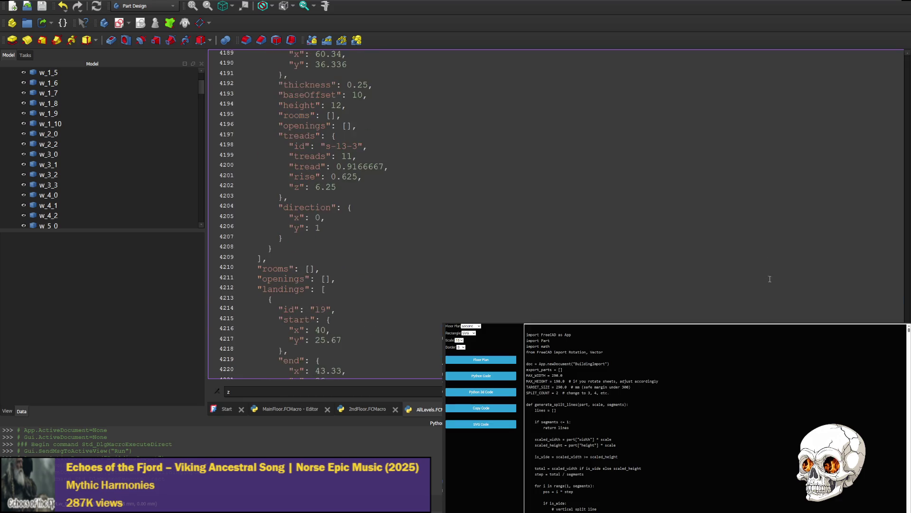
{"action": "scroll", "coordinate": [770, 279], "scroll_direction": "up", "scroll_amount": 20}
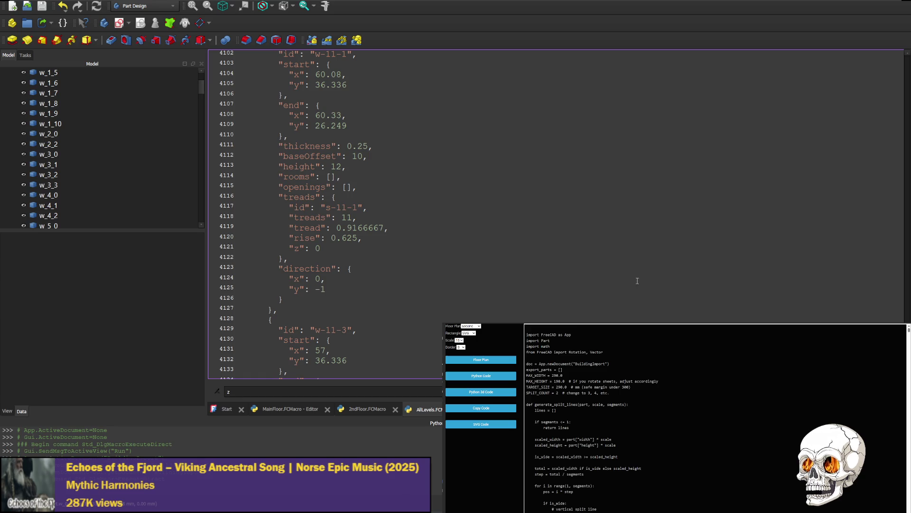
{"action": "scroll", "coordinate": [343, 251], "scroll_direction": "up", "scroll_amount": 11}
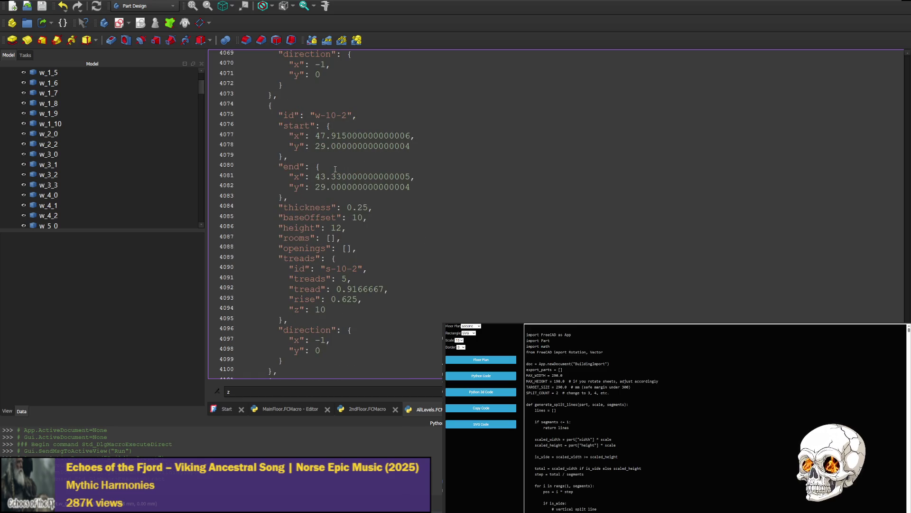
{"action": "scroll", "coordinate": [312, 121], "scroll_direction": "up", "scroll_amount": 12}
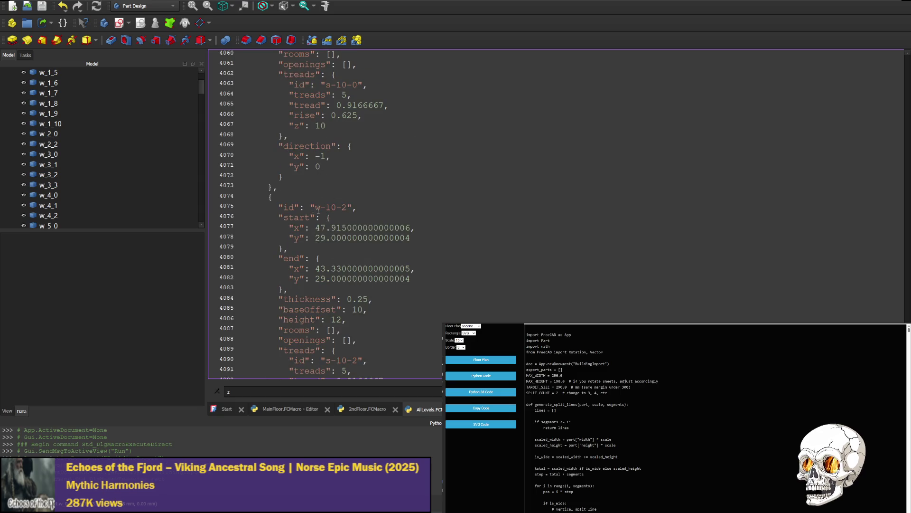
{"action": "scroll", "coordinate": [304, 201], "scroll_direction": "up", "scroll_amount": 4}
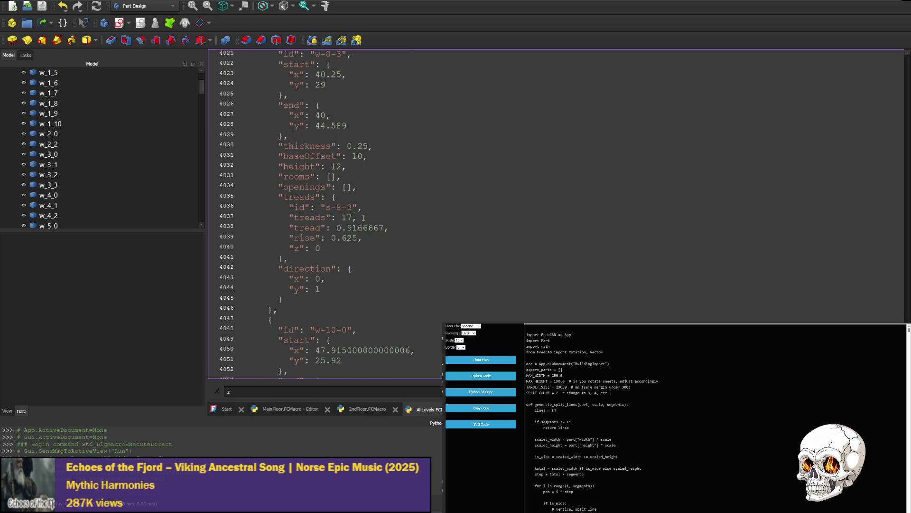
{"action": "scroll", "coordinate": [305, 207], "scroll_direction": "up", "scroll_amount": 13}
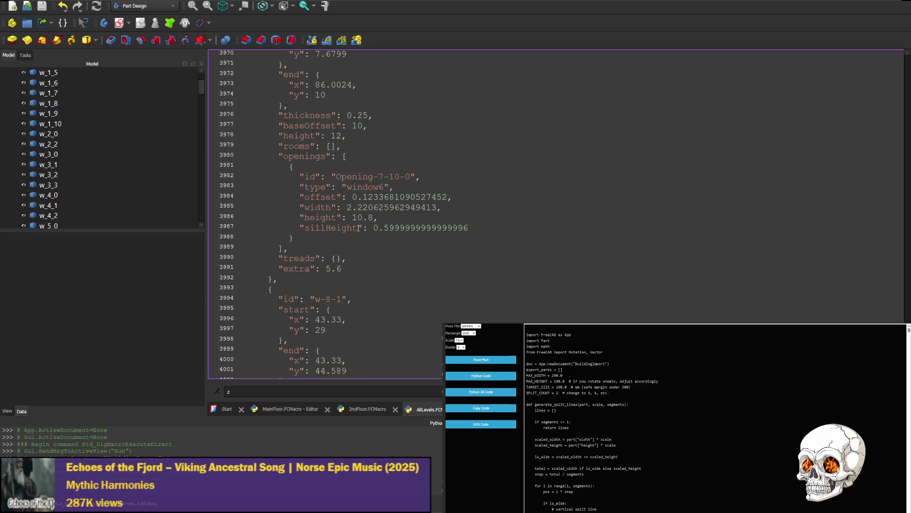
{"action": "scroll", "coordinate": [340, 266], "scroll_direction": "up", "scroll_amount": 14}
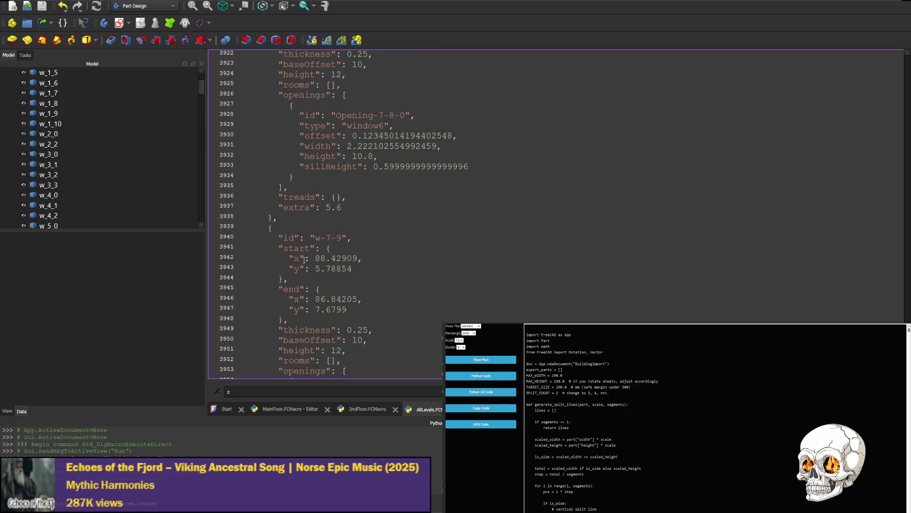
{"action": "scroll", "coordinate": [324, 269], "scroll_direction": "up", "scroll_amount": 20}
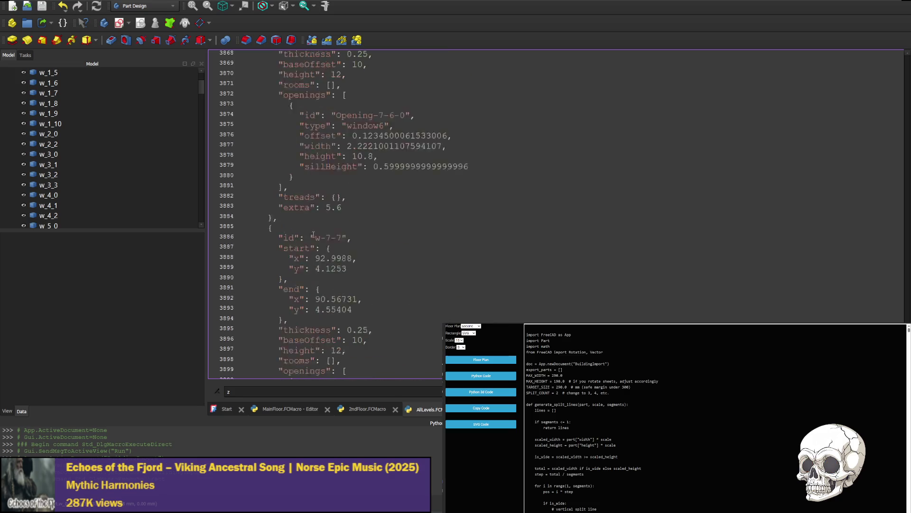
{"action": "scroll", "coordinate": [336, 240], "scroll_direction": "up", "scroll_amount": 20}
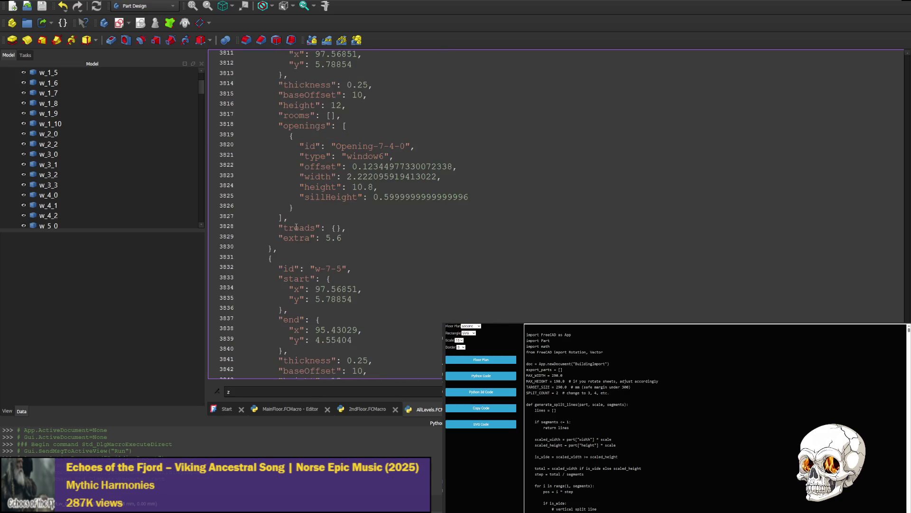
{"action": "scroll", "coordinate": [297, 226], "scroll_direction": "up", "scroll_amount": 7}
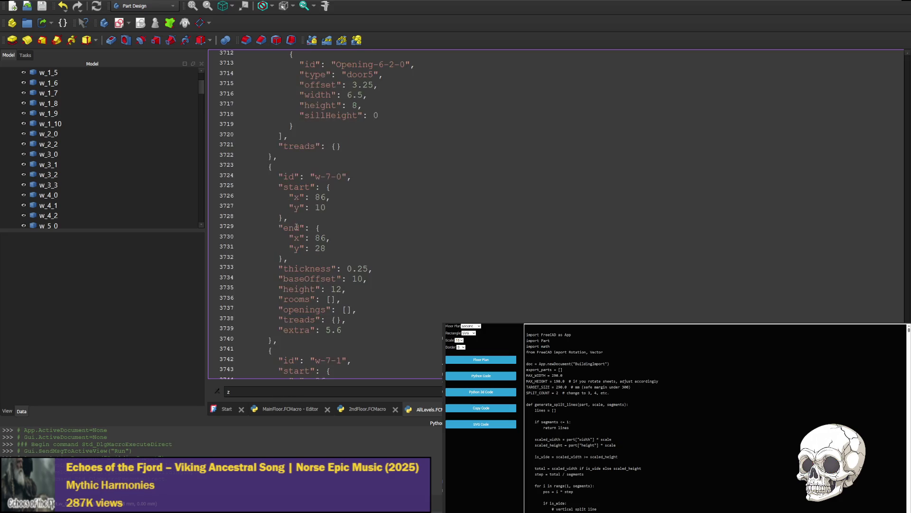
{"action": "scroll", "coordinate": [297, 227], "scroll_direction": "up", "scroll_amount": 18}
{"action": "scroll", "coordinate": [296, 227], "scroll_direction": "up", "scroll_amount": 20}
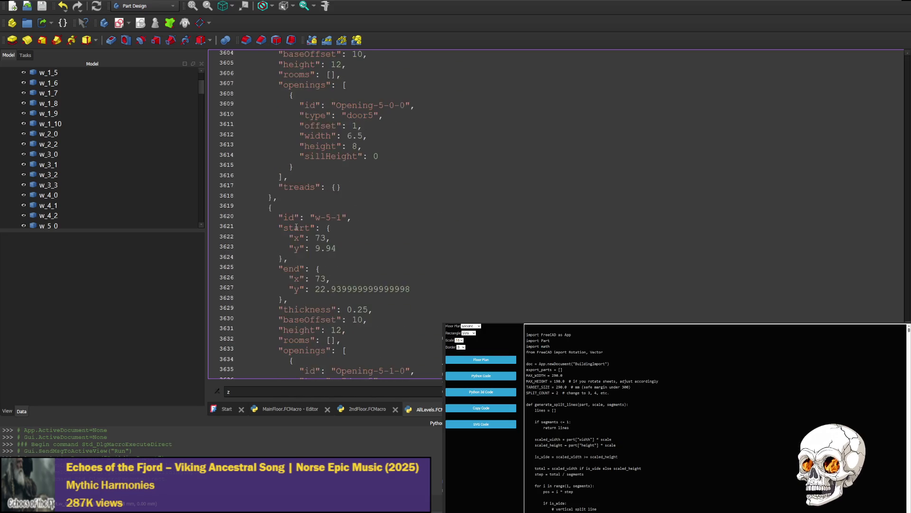
{"action": "scroll", "coordinate": [296, 226], "scroll_direction": "up", "scroll_amount": 20}
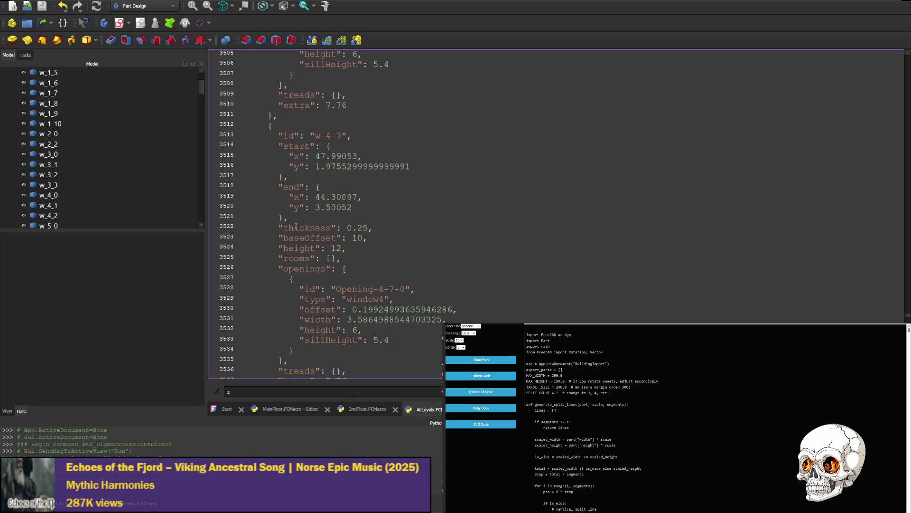
{"action": "scroll", "coordinate": [296, 226], "scroll_direction": "up", "scroll_amount": 16}
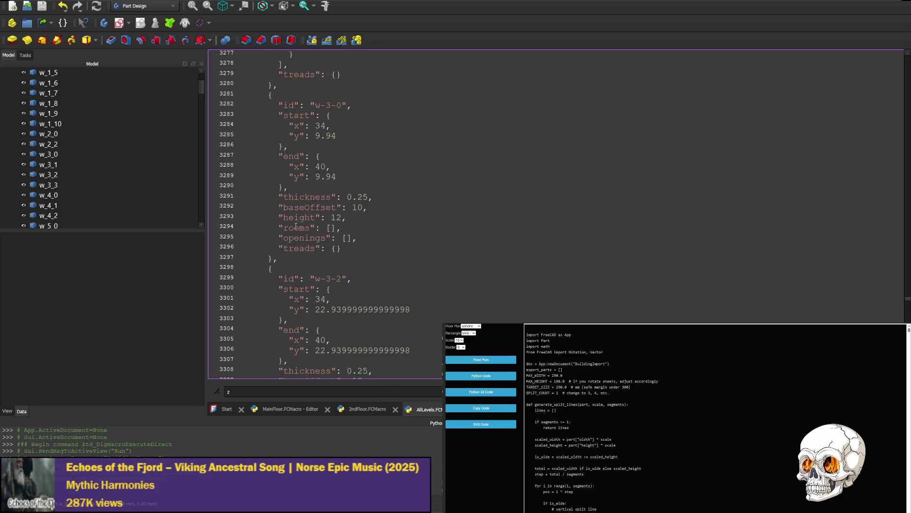
{"action": "scroll", "coordinate": [296, 226], "scroll_direction": "up", "scroll_amount": 20}
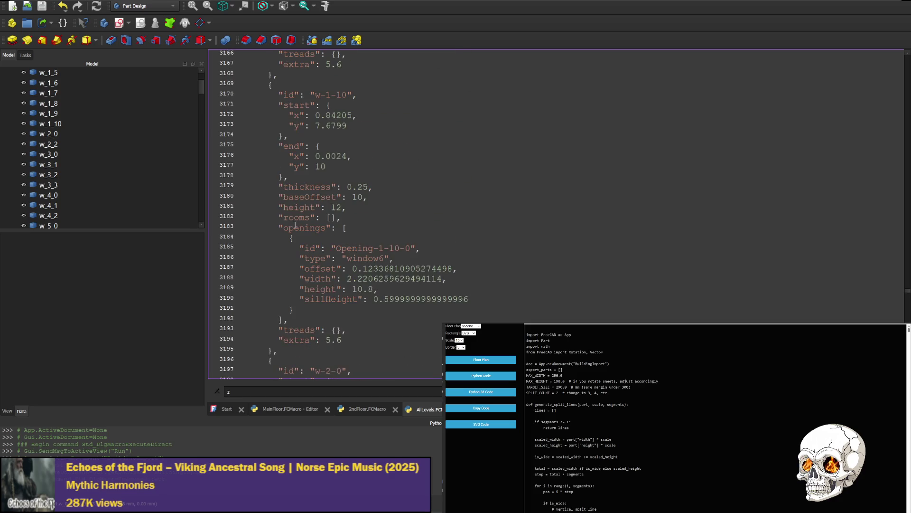
{"action": "scroll", "coordinate": [295, 225], "scroll_direction": "up", "scroll_amount": 20}
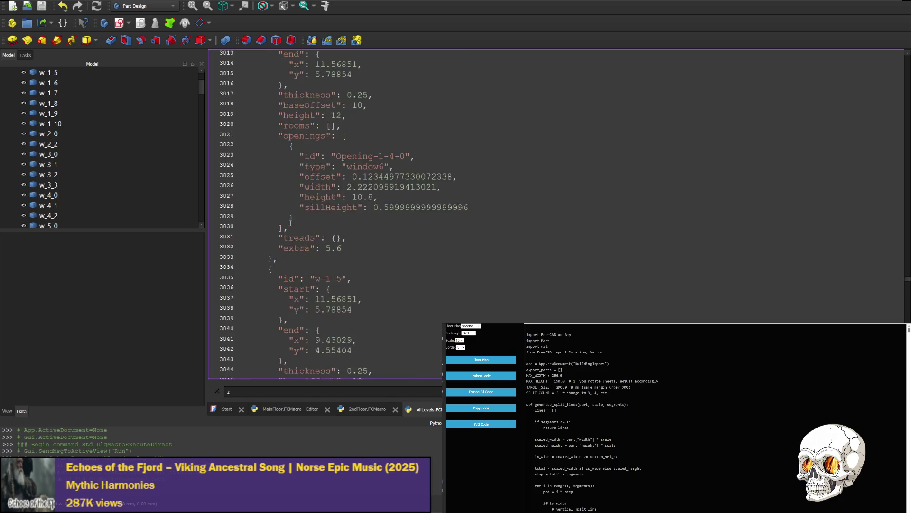
{"action": "scroll", "coordinate": [290, 223], "scroll_direction": "up", "scroll_amount": 10}
{"action": "scroll", "coordinate": [290, 223], "scroll_direction": "up", "scroll_amount": 20}
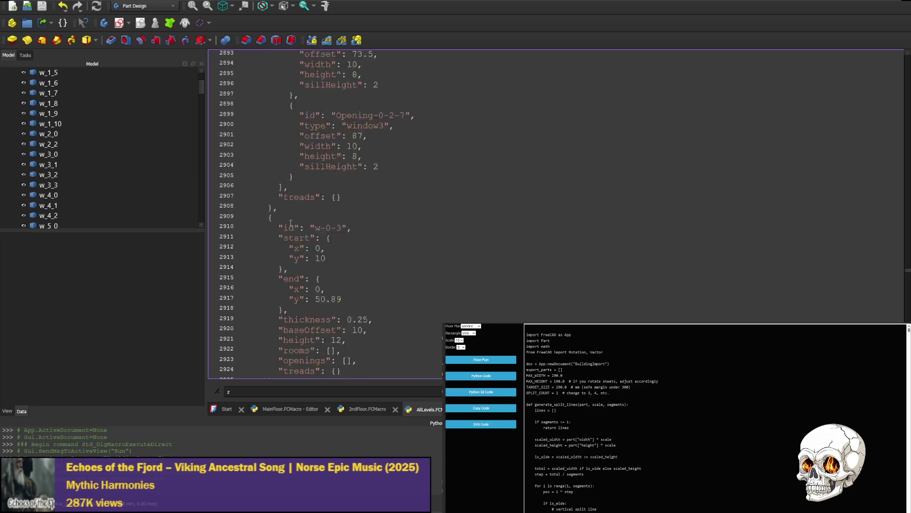
{"action": "scroll", "coordinate": [291, 223], "scroll_direction": "up", "scroll_amount": 5}
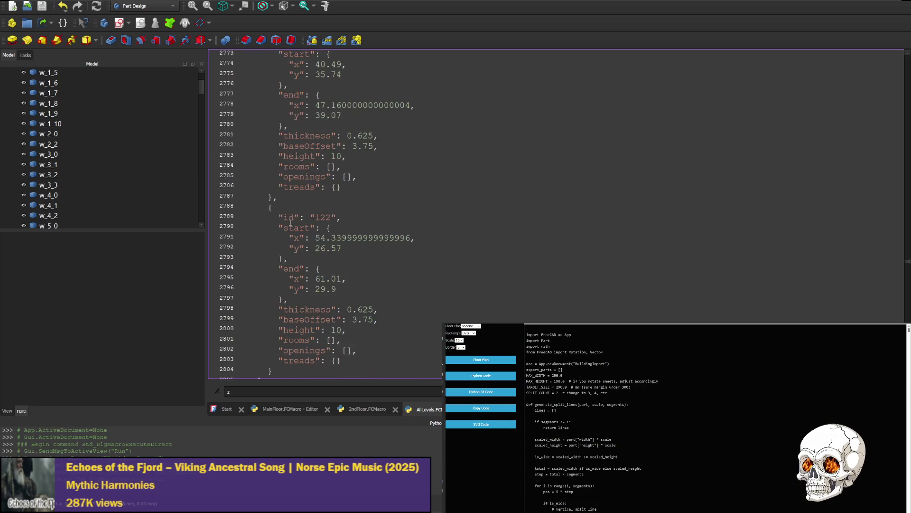
{"action": "scroll", "coordinate": [280, 232], "scroll_direction": "down", "scroll_amount": 5}
{"action": "left_click", "coordinate": [273, 196]}
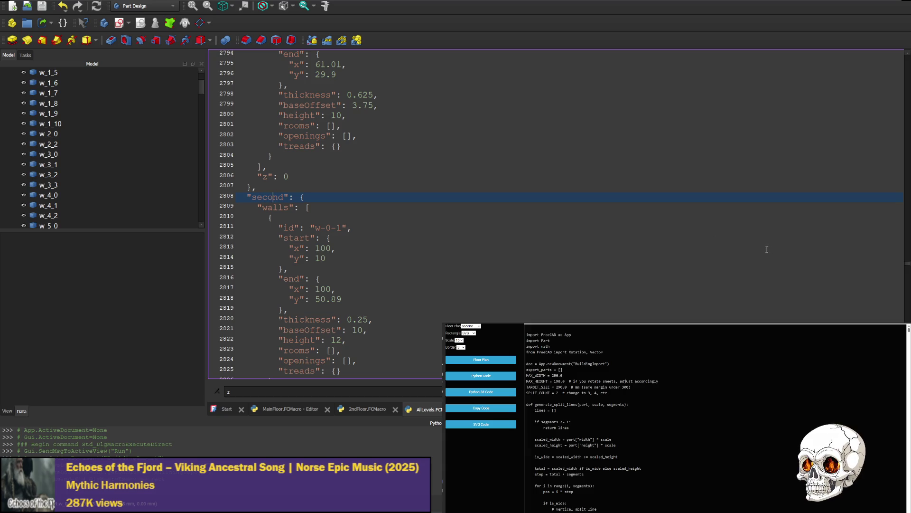
{"action": "scroll", "coordinate": [758, 262], "scroll_direction": "down", "scroll_amount": 8}
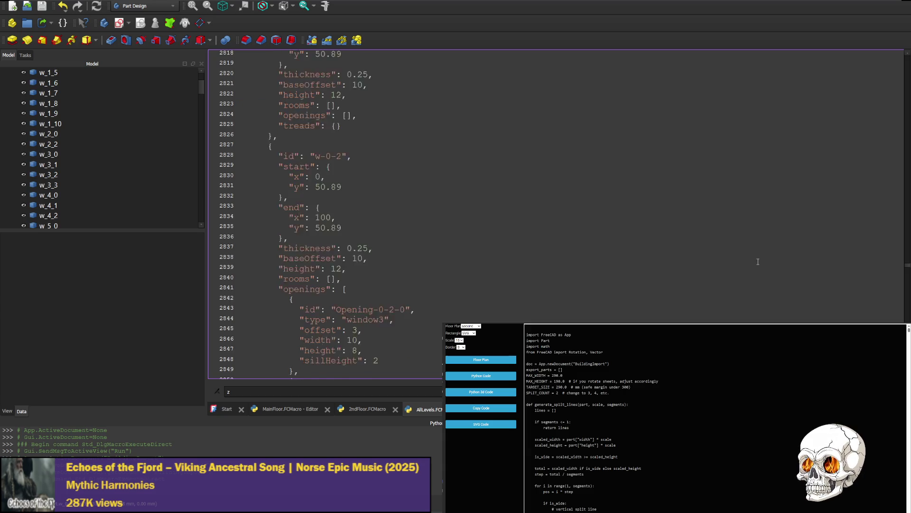
{"action": "scroll", "coordinate": [758, 261], "scroll_direction": "down", "scroll_amount": 20}
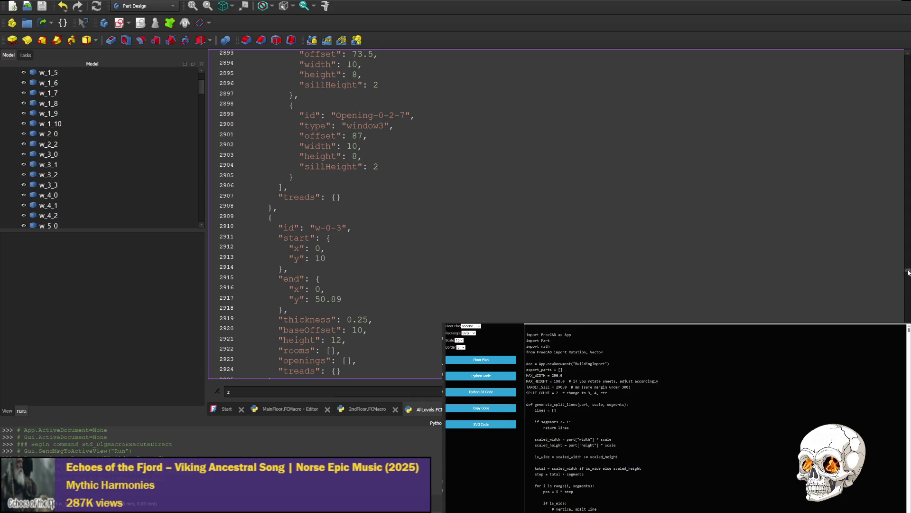
{"action": "left_click_drag", "start_coordinate": [907, 272], "coordinate": [908, 356]}
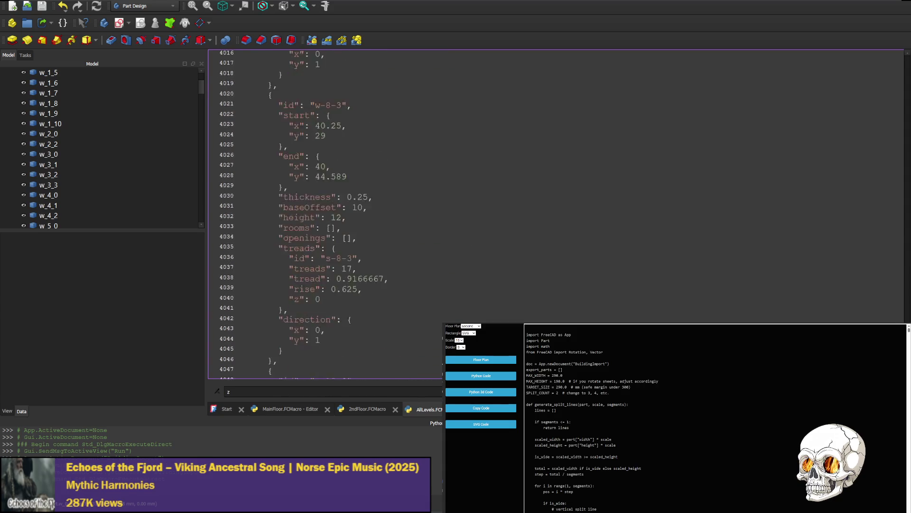
{"action": "scroll", "coordinate": [539, 241], "scroll_direction": "down", "scroll_amount": 20}
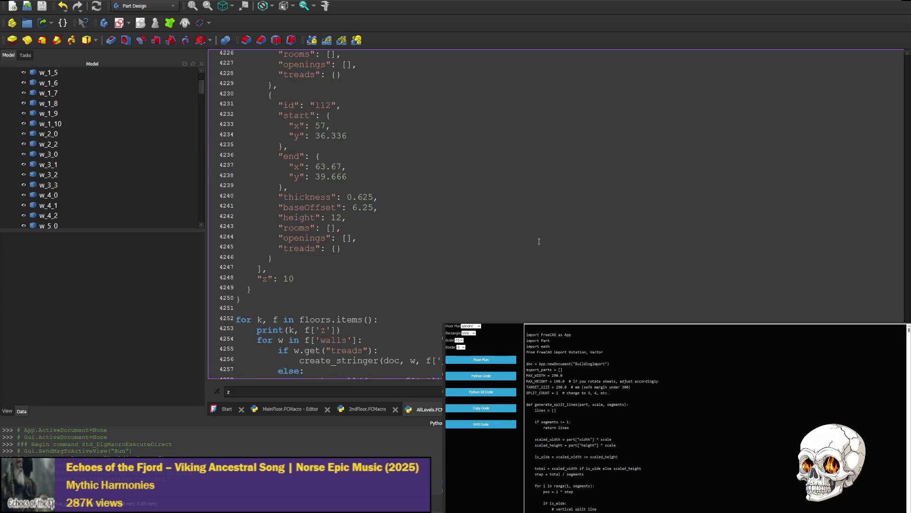
{"action": "scroll", "coordinate": [302, 301], "scroll_direction": "up", "scroll_amount": 1}
Step: Change the last floor's z value from 10 to 5
{"action": "double_click", "coordinate": [293, 310]}
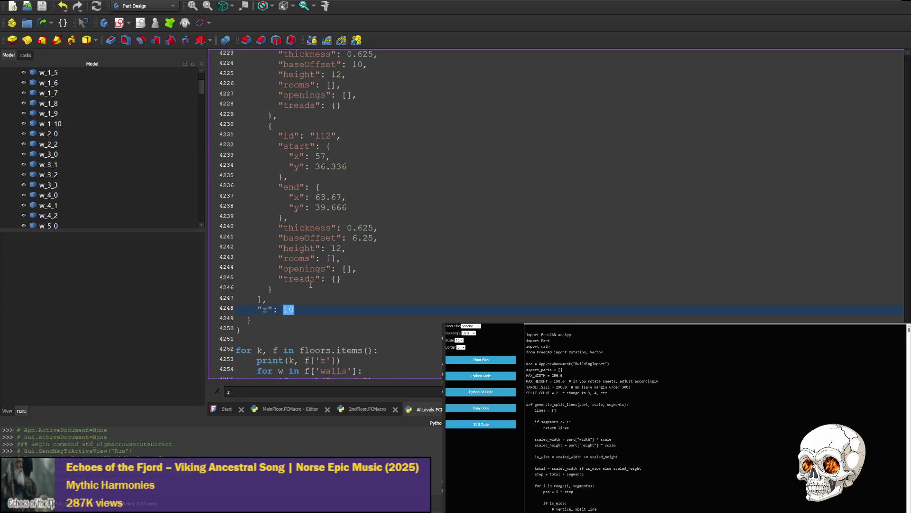
{"action": "type", "text": "5"}
{"action": "left_click", "coordinate": [484, 188]}
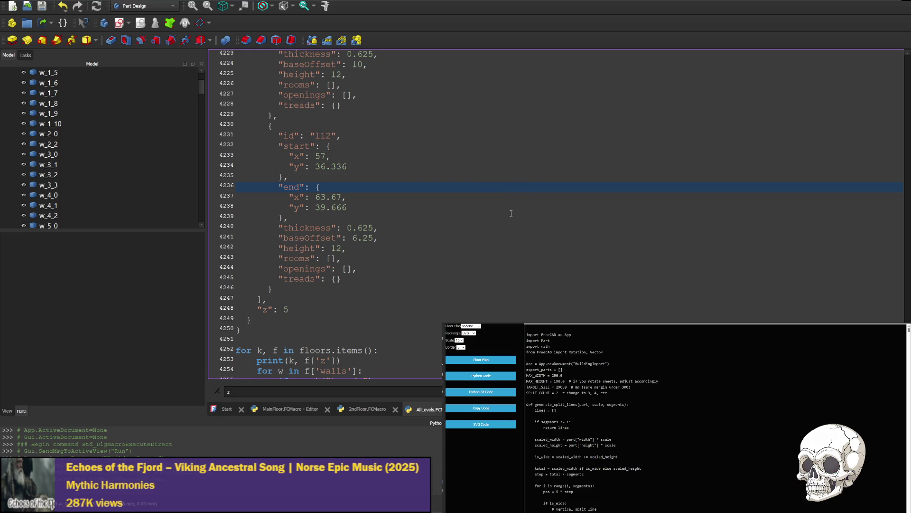
Step: Comment out the max_dim, export size loop, target_span and write_svg lines, then save and run the macro
{"action": "scroll", "coordinate": [353, 232], "scroll_direction": "down", "scroll_amount": 9}
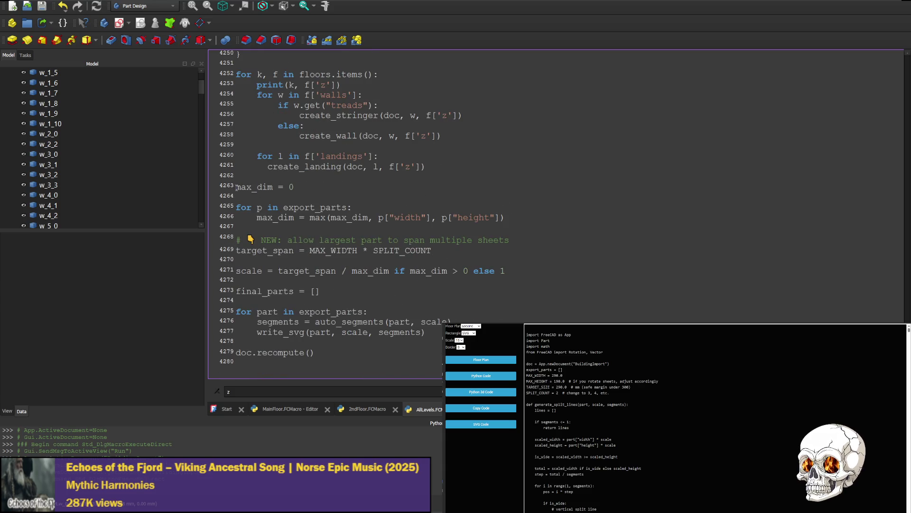
{"action": "left_click", "coordinate": [236, 186]}
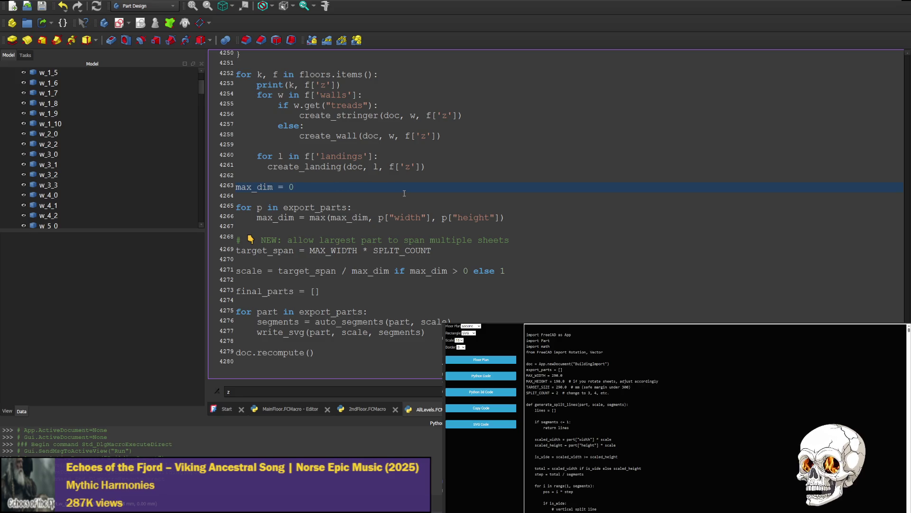
{"action": "type", "text": "#"}
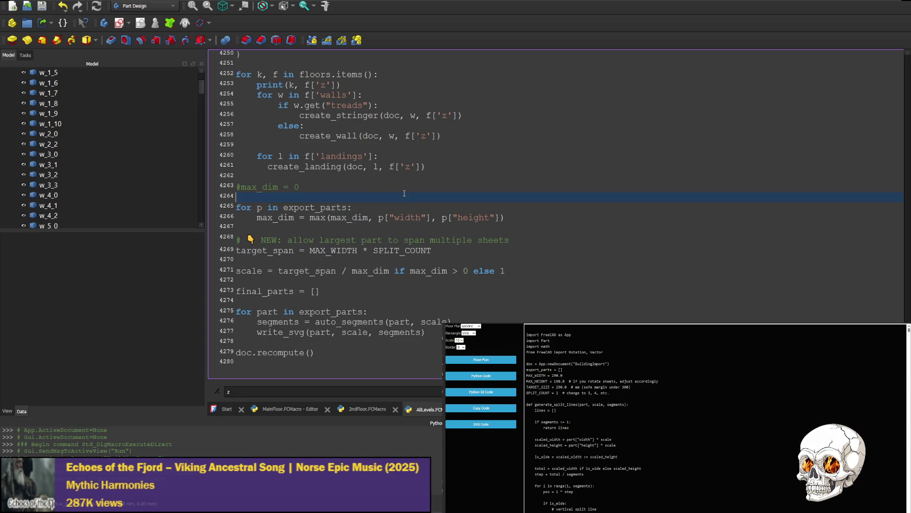
{"action": "type", "text": "#"}
{"action": "key", "text": "Down"}
{"action": "key", "text": "Home"}
{"action": "type", "text": "#"}
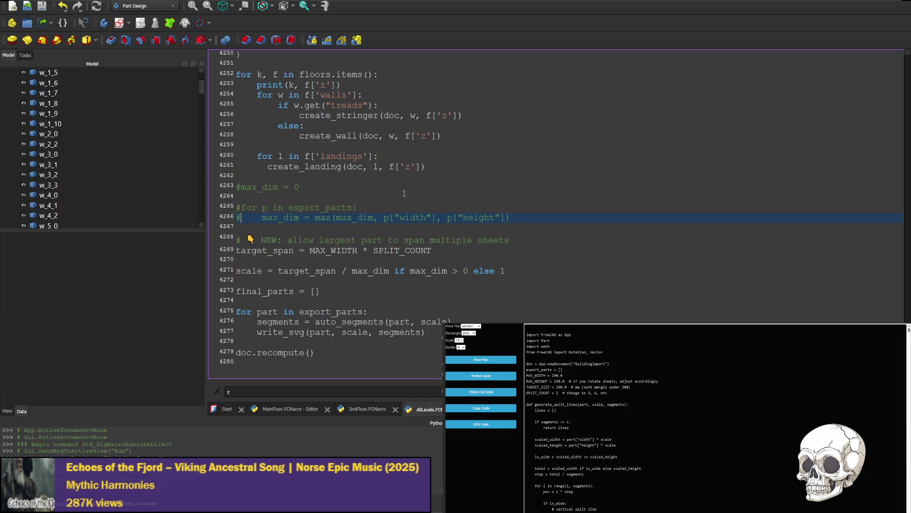
{"action": "key", "text": "Down"}
{"action": "key", "text": "Down"}
{"action": "key", "text": "Down"}
{"action": "type", "text": "#"}
{"action": "key", "text": "Down"}
{"action": "key", "text": "Down"}
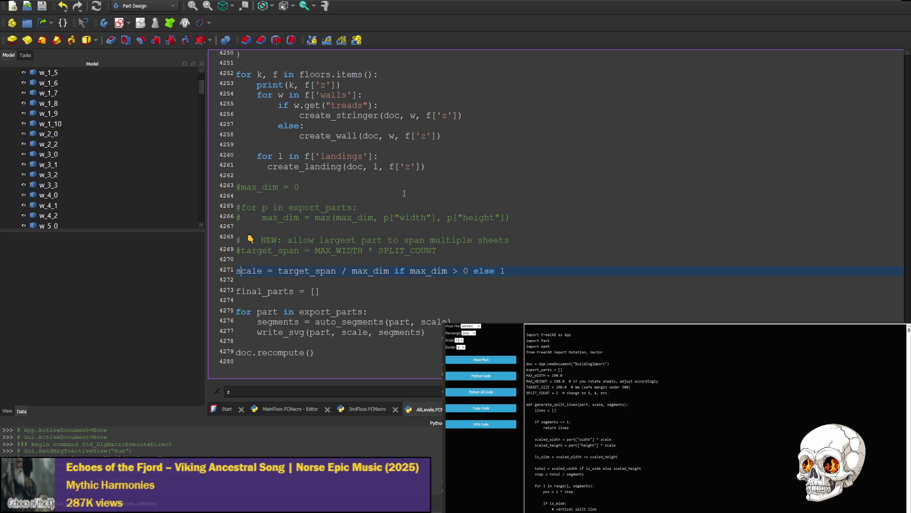
{"action": "type", "text": "#"}
{"action": "key", "text": "Down"}
{"action": "type", "text": "#"}
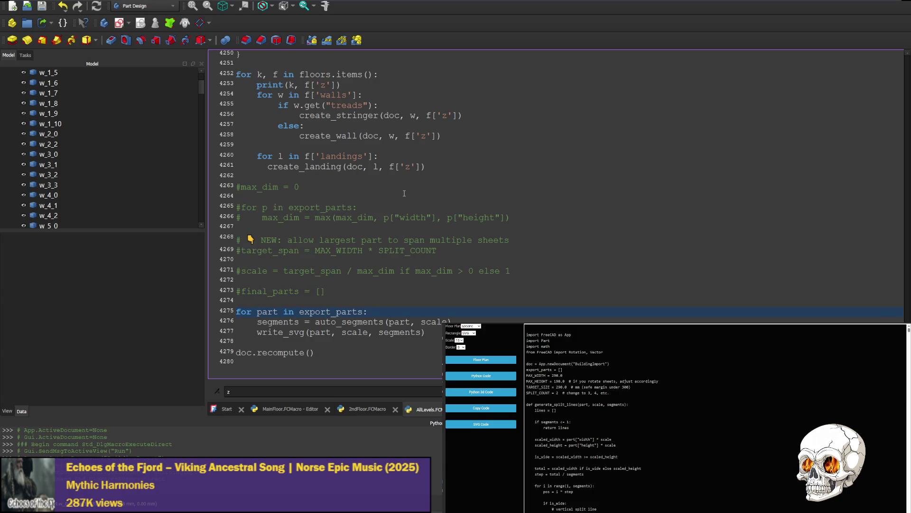
{"action": "type", "text": "#"}
{"action": "key", "text": "Down"}
{"action": "type", "text": "##"}
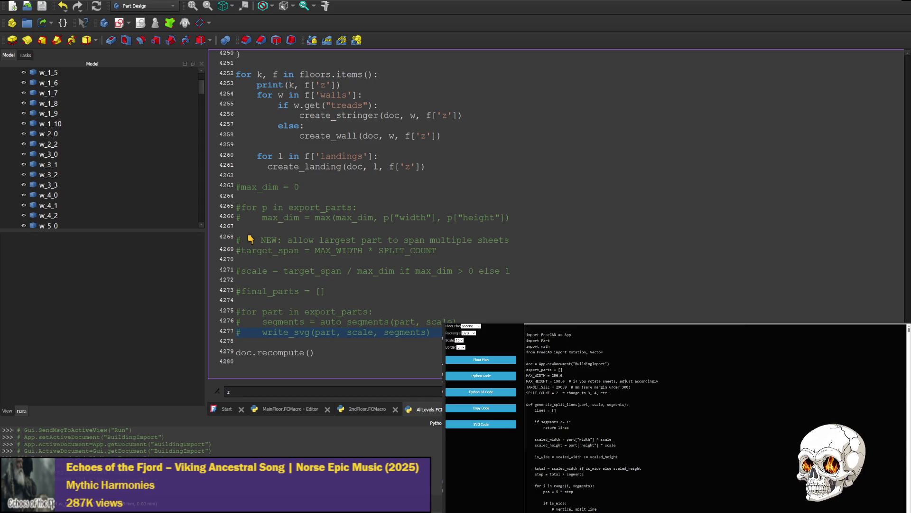
{"action": "key", "text": "ctrl+s"}
{"action": "key", "text": "ctrl+F6"}
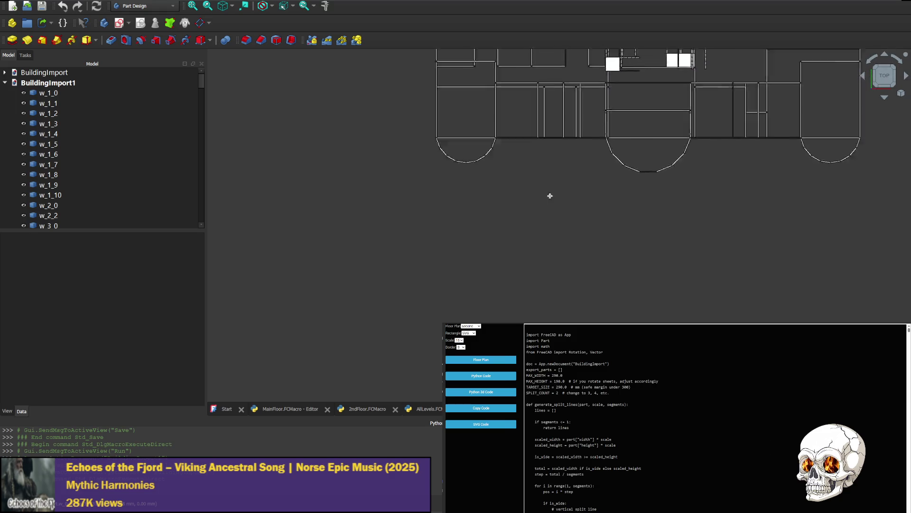
Step: Zoom in on BuildingImport1's stacked floors from the front, then return to the AllLevels.FCMacro code
{"action": "left_click", "coordinate": [885, 56]}
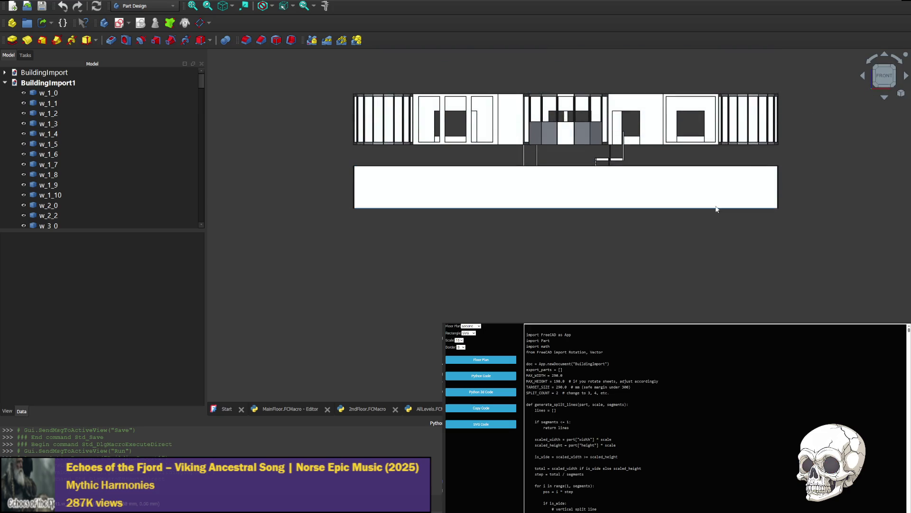
{"action": "scroll", "coordinate": [716, 192], "scroll_direction": "down", "scroll_amount": 5}
{"action": "scroll", "coordinate": [805, 152], "scroll_direction": "up", "scroll_amount": 2}
{"action": "scroll", "coordinate": [588, 150], "scroll_direction": "up", "scroll_amount": 3}
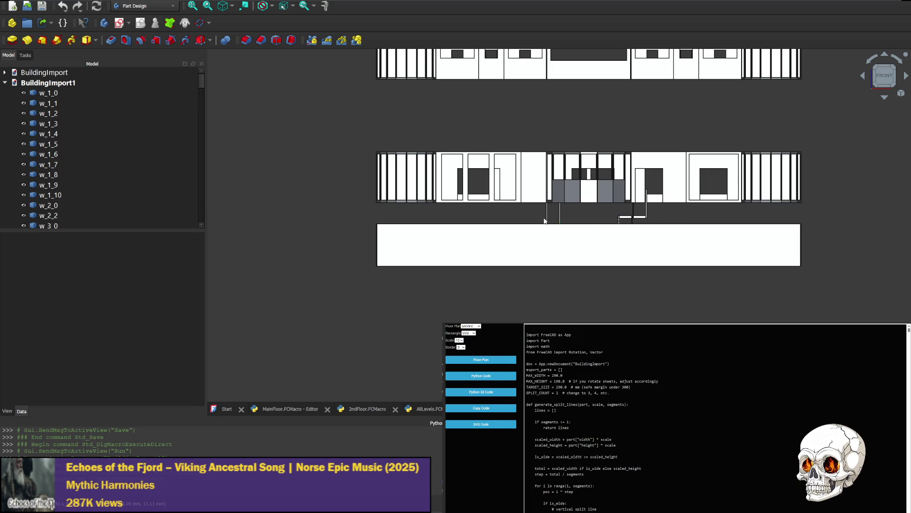
{"action": "scroll", "coordinate": [582, 183], "scroll_direction": "down", "scroll_amount": 1}
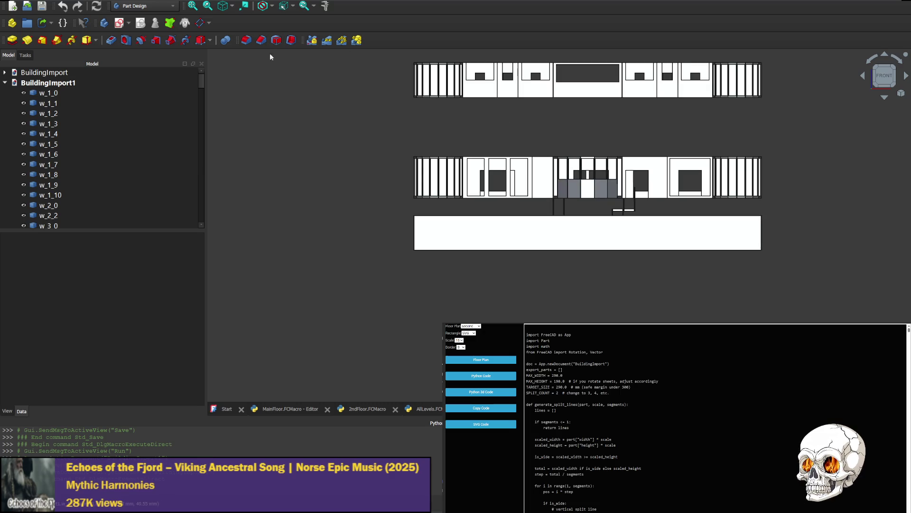
{"action": "left_click", "coordinate": [429, 410]}
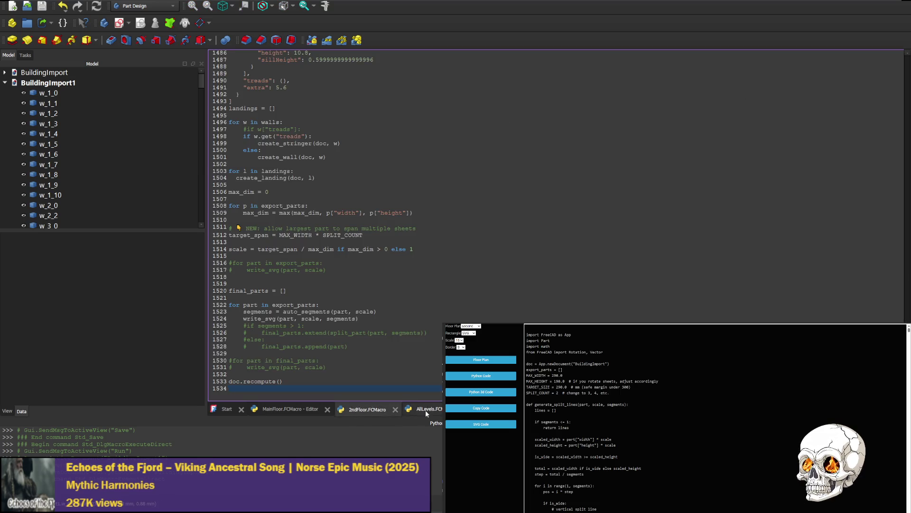
Step: Set the last floor's z to 0 and rerun the macro to create BuildingImport2
{"action": "scroll", "coordinate": [279, 210], "scroll_direction": "up", "scroll_amount": 7}
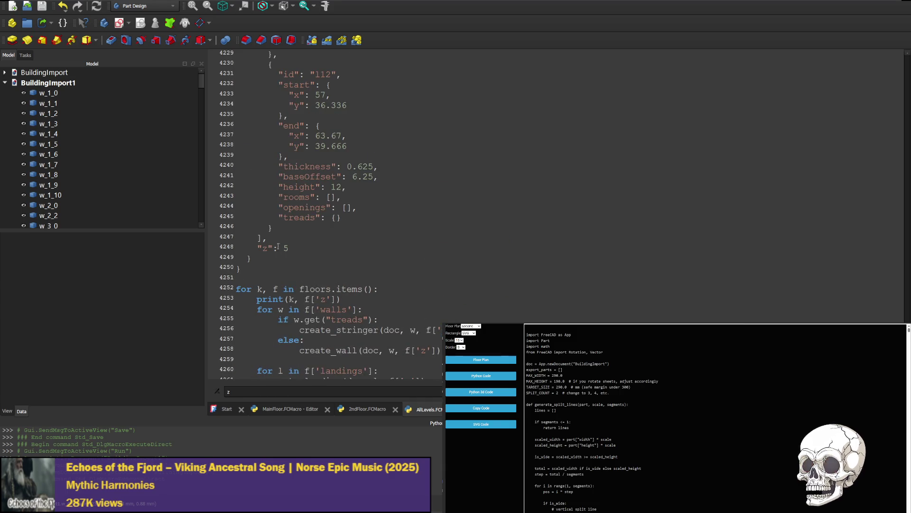
{"action": "type", "text": "0"}
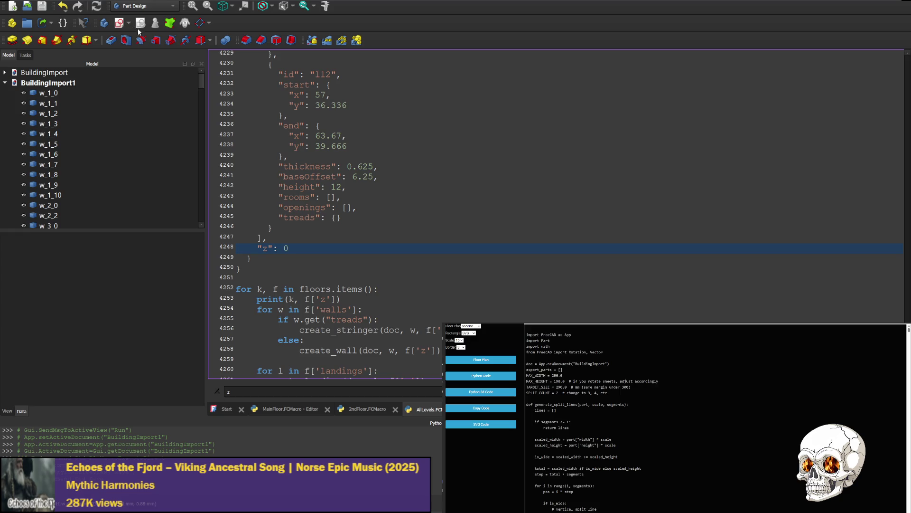
{"action": "key", "text": "ctrl+F6"}
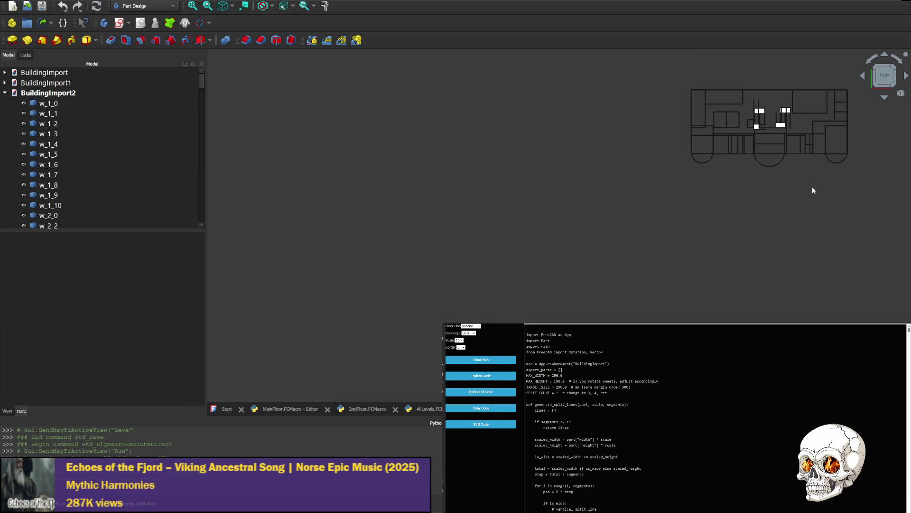
Step: Show BuildingImport2 from the front with both floor elevations centred in the view
{"action": "left_click", "coordinate": [886, 55]}
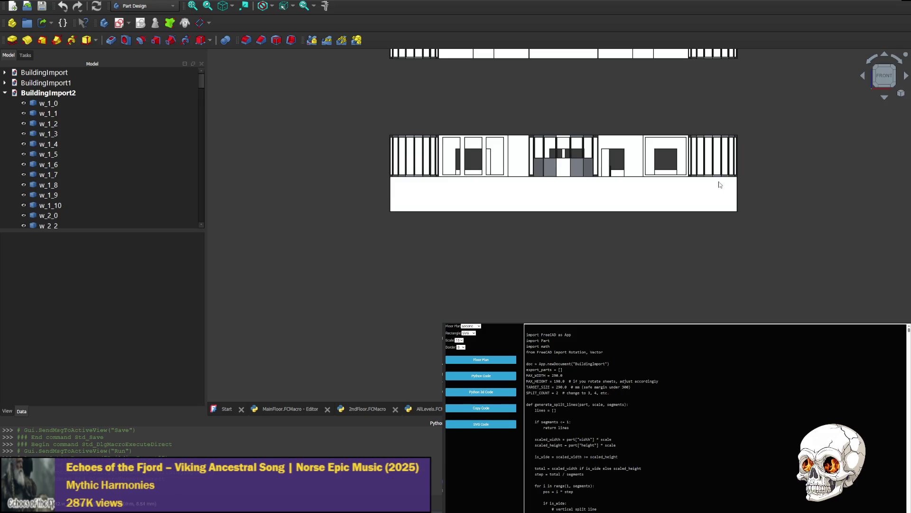
{"action": "scroll", "coordinate": [805, 126], "scroll_direction": "down", "scroll_amount": 3}
{"action": "middle_click_drag", "start_coordinate": [806, 125], "coordinate": [682, 172]}
{"action": "scroll", "coordinate": [616, 155], "scroll_direction": "up", "scroll_amount": 2}
{"action": "scroll", "coordinate": [550, 154], "scroll_direction": "up", "scroll_amount": 1}
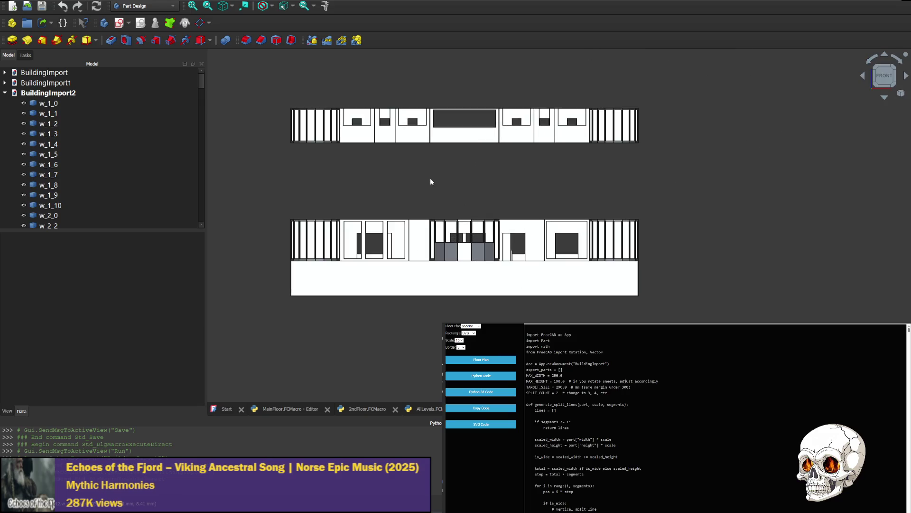
{"action": "middle_click_drag", "start_coordinate": [444, 179], "coordinate": [523, 181]}
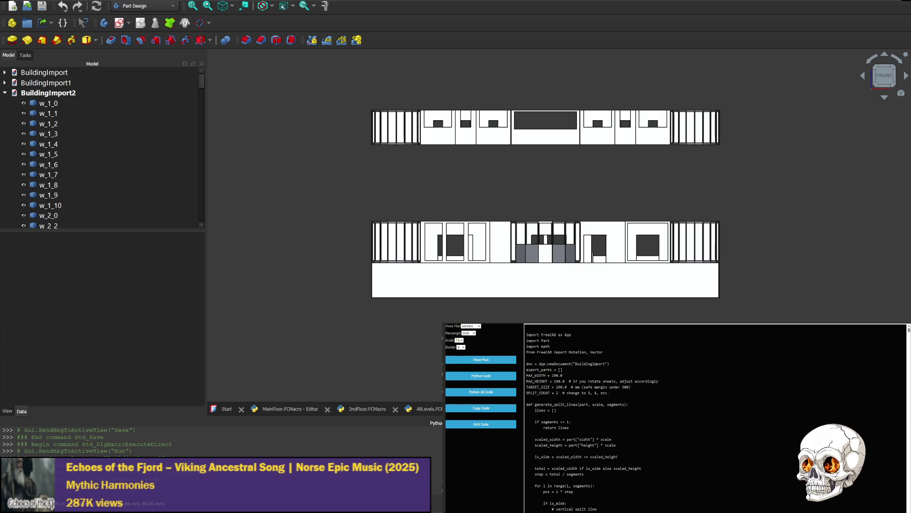
{"action": "left_click", "coordinate": [480, 359]}
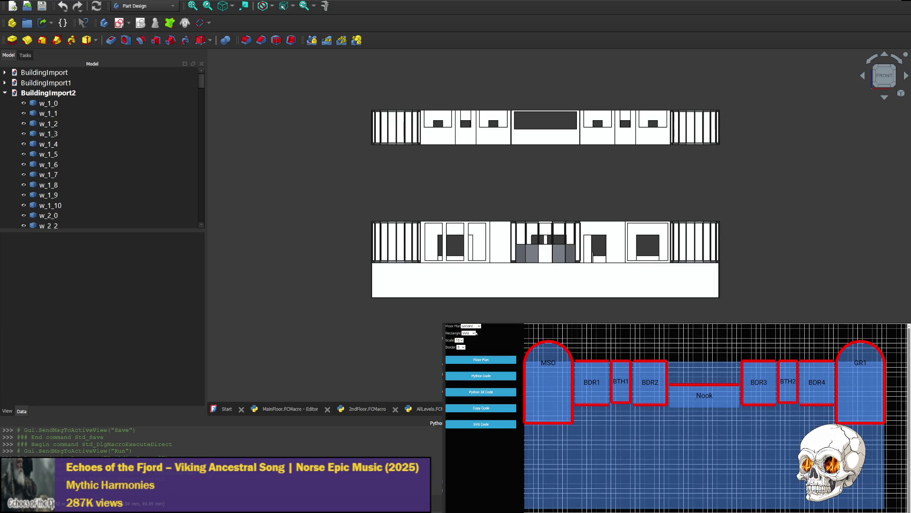
Step: Cycle the floor plan through main, second and basement, show the SVG code, and close BuildingImport2
{"action": "key", "text": "Up"}
{"action": "key", "text": "Up"}
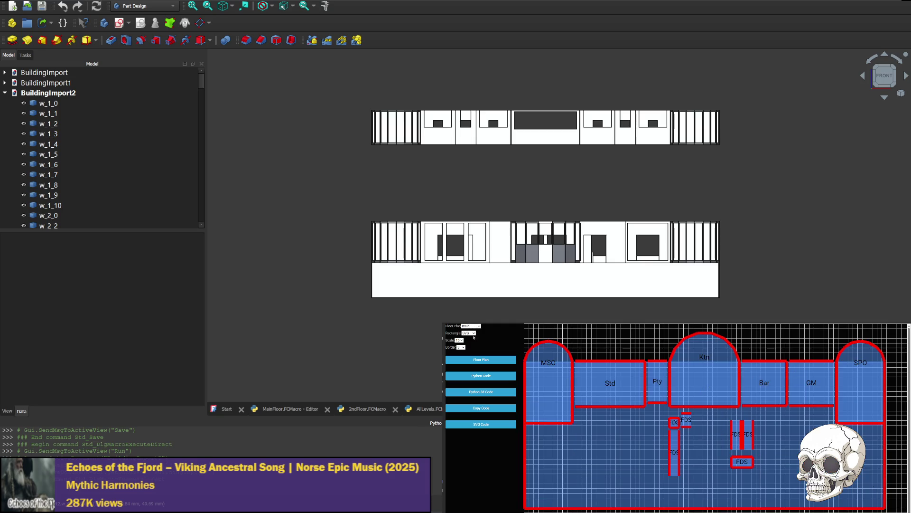
{"action": "key", "text": "Down"}
{"action": "key", "text": "Up"}
{"action": "key", "text": "Up"}
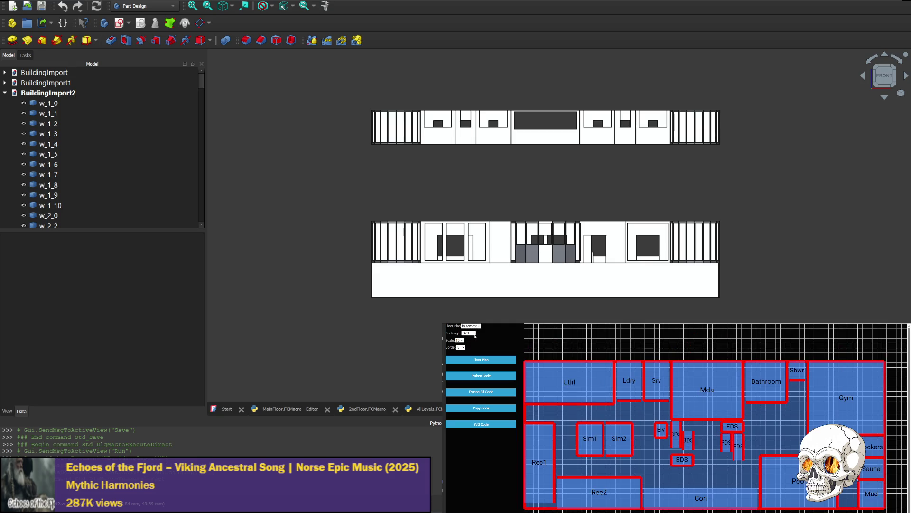
{"action": "left_click", "coordinate": [489, 424]}
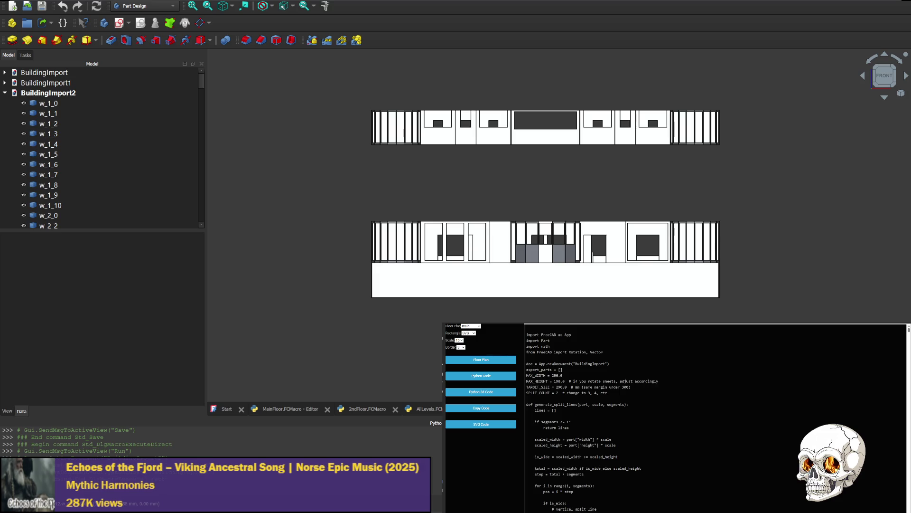
{"action": "key", "text": "ctrl+F4"}
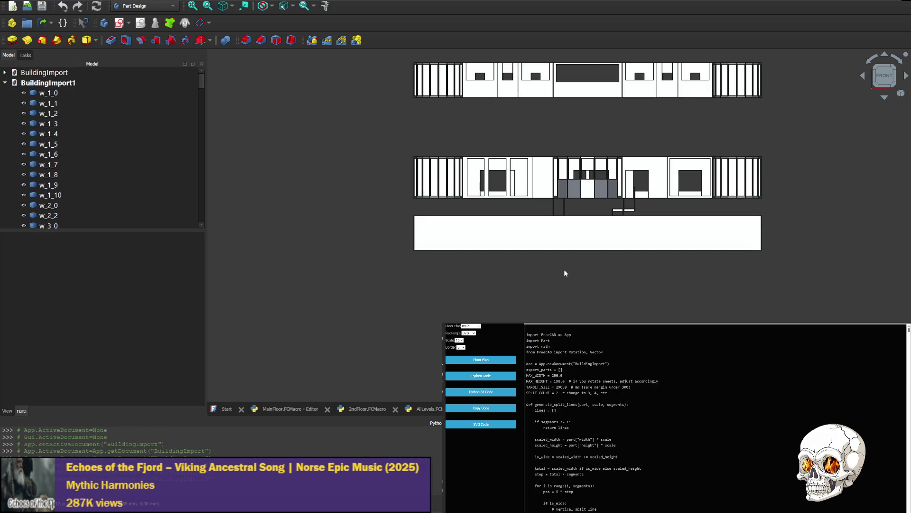
Step: Close the BuildingImport1 and original BuildingImport documents and replace the macro with the pasted code
{"action": "key", "text": "ctrl+F4"}
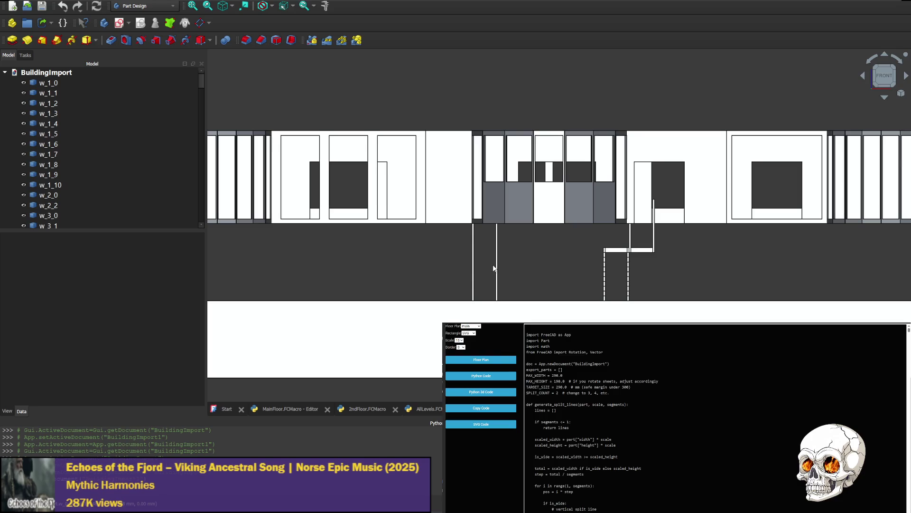
{"action": "key", "text": "ctrl+F4"}
{"action": "key", "text": "ctrl+a"}
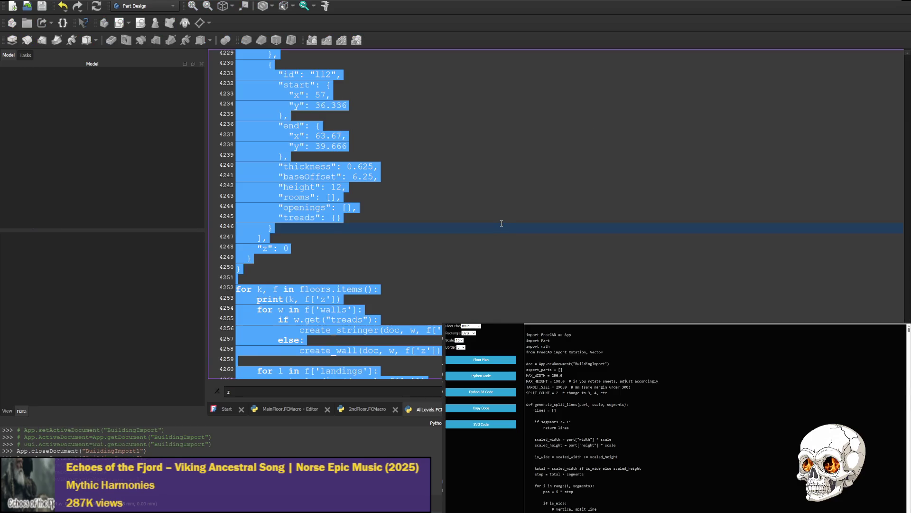
{"action": "key", "text": "ctrl+v"}
Step: Comment out the max_dim, export_parts loop, target_span, scale, final_parts and SVG export lines
{"action": "scroll", "coordinate": [886, 285], "scroll_direction": "down", "scroll_amount": 1}
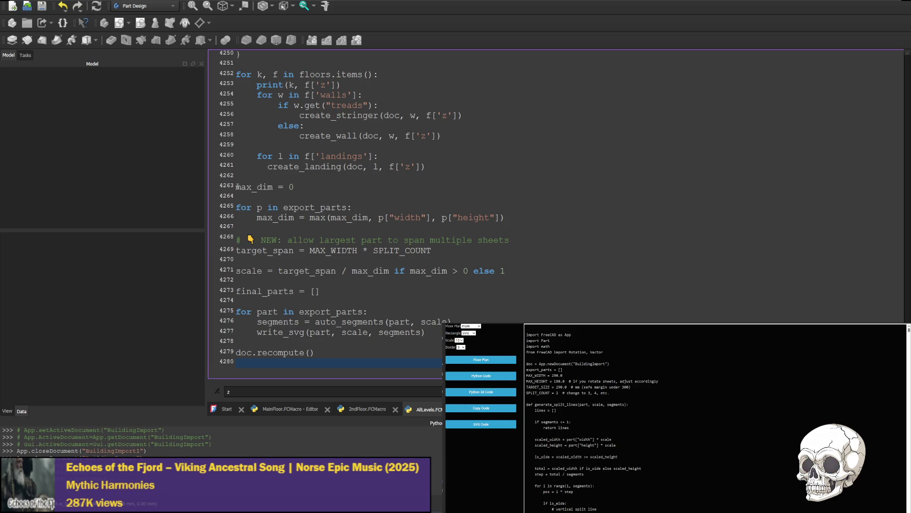
{"action": "type", "text": "#"}
{"action": "key", "text": "Down"}
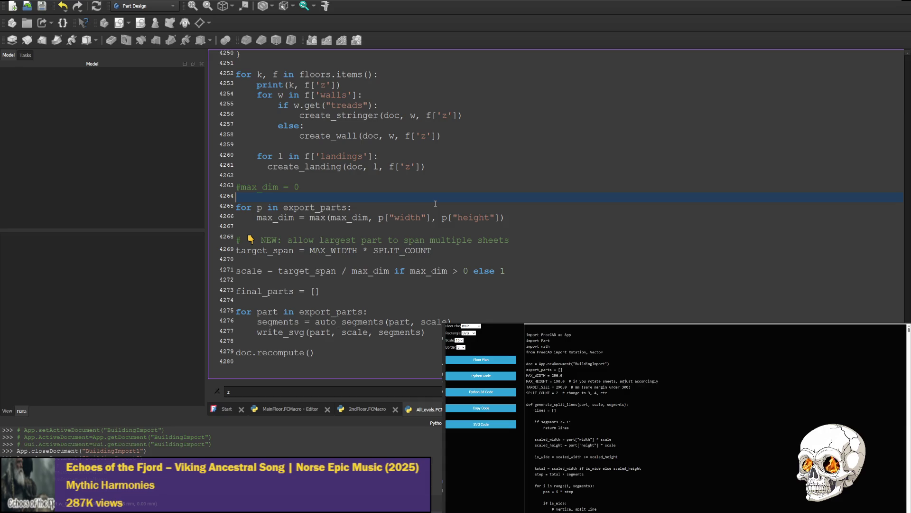
{"action": "type", "text": "#"}
{"action": "key", "text": "Down"}
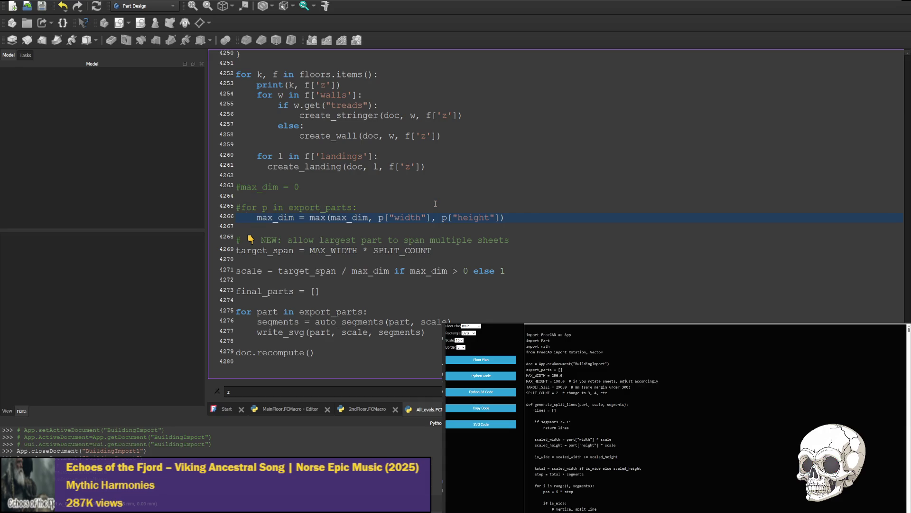
{"action": "type", "text": "#    "}
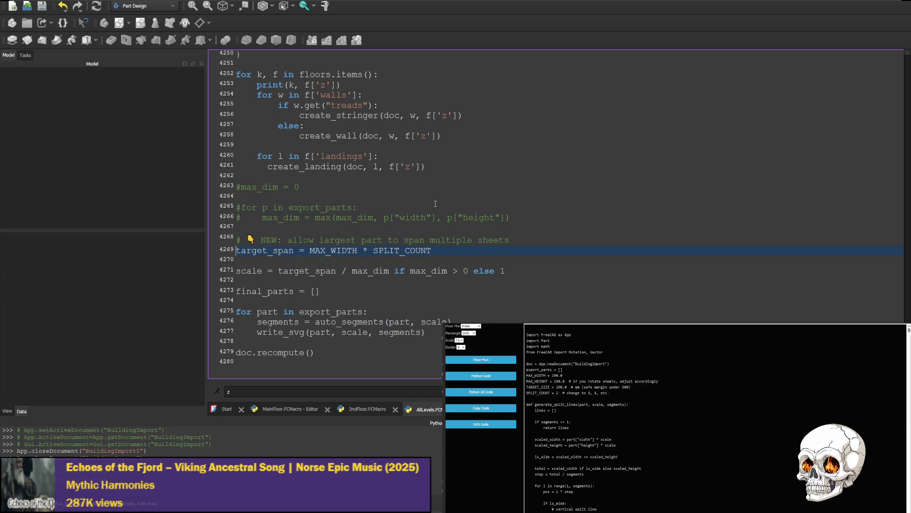
{"action": "type", "text": "#"}
{"action": "key", "text": "Down"}
{"action": "key", "text": "Down"}
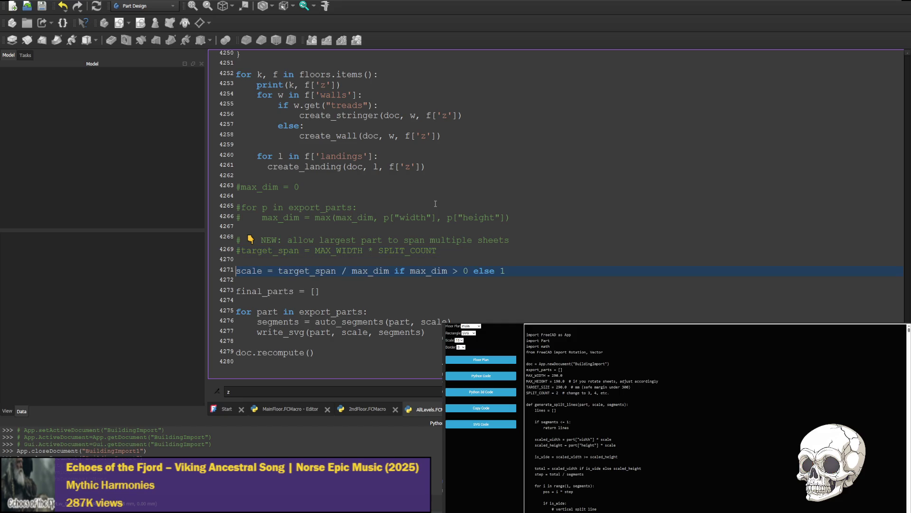
{"action": "key", "text": "Home"}
{"action": "type", "text": "#"}
{"action": "type", "text": "#"}
{"action": "key", "text": "Down"}
{"action": "key", "text": "Down"}
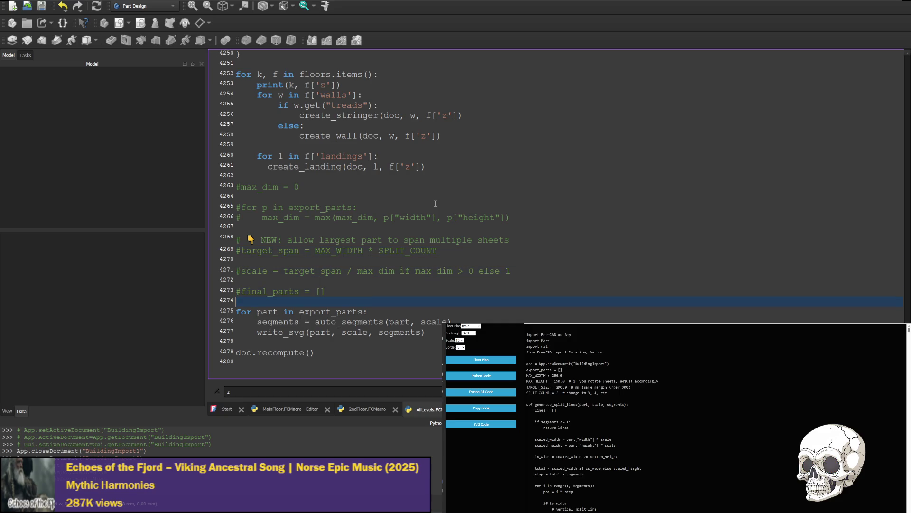
{"action": "type", "text": "#"}
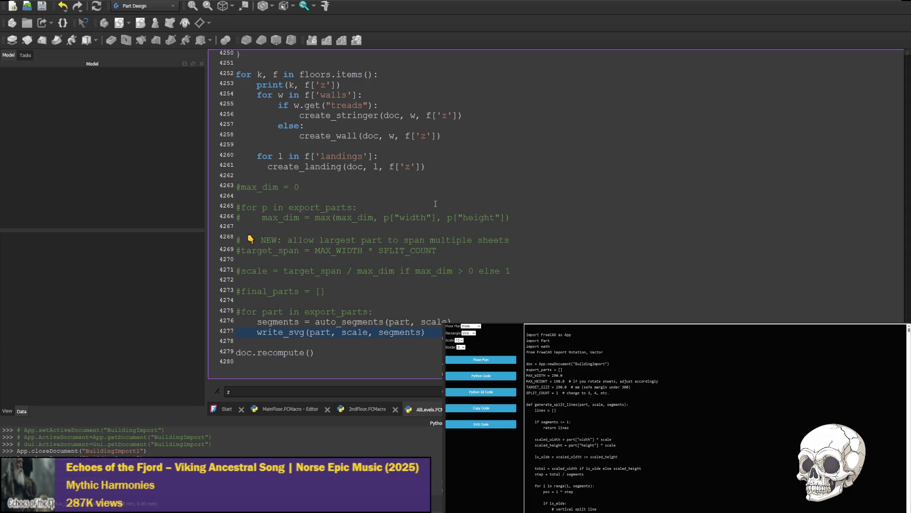
{"action": "type", "text": "#"}
{"action": "key", "text": "Down"}
{"action": "type", "text": "#"}
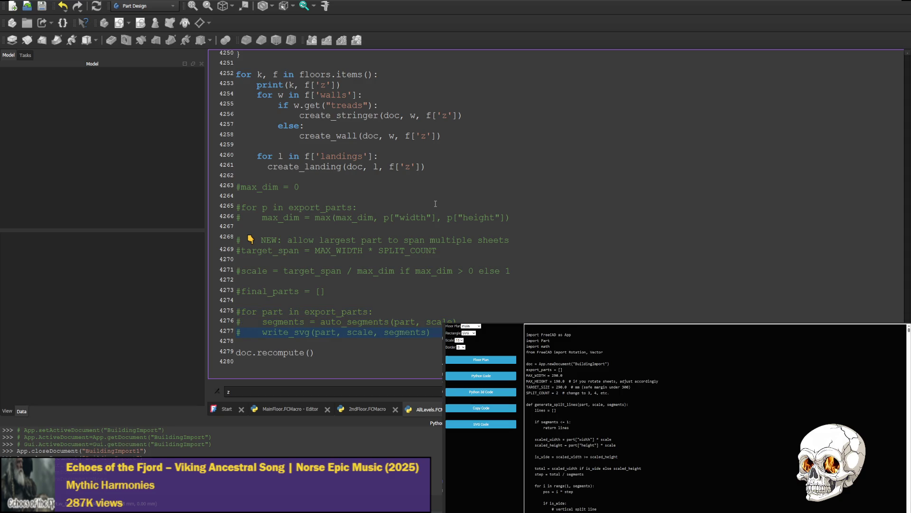
Step: Save the edited macro and run it to regenerate the building
{"action": "key", "text": "ctrl+F6"}
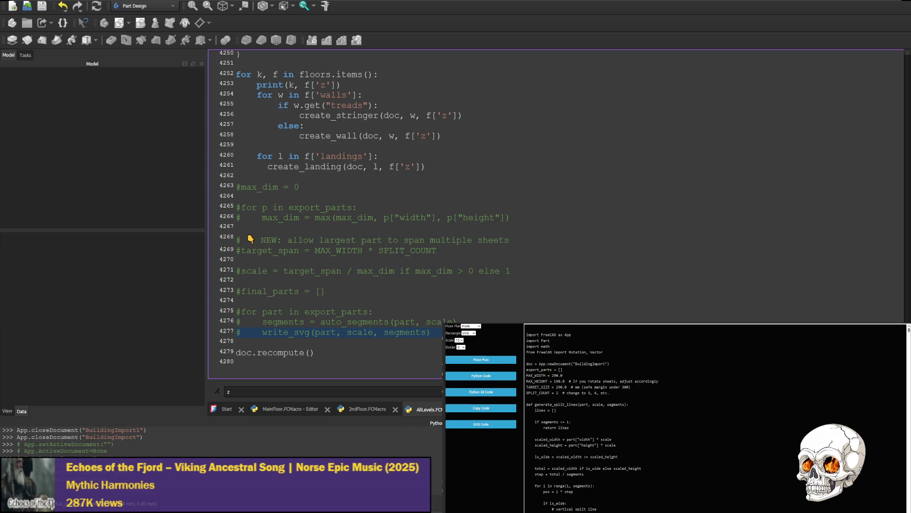
{"action": "key", "text": "ctrl+s"}
{"action": "key", "text": "ctrl+F6"}
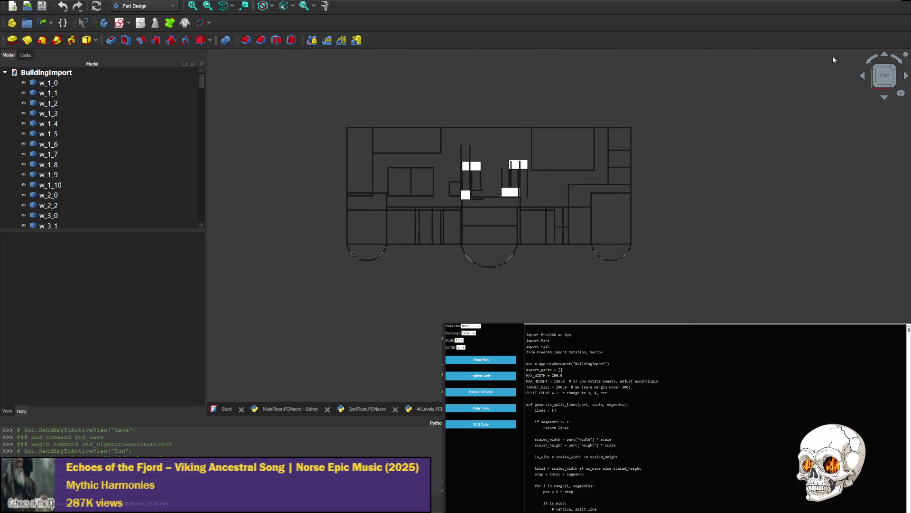
Step: Inspect the regenerated building in front, right, rear and top views, ending on a top-down plan
{"action": "left_click", "coordinate": [885, 55]}
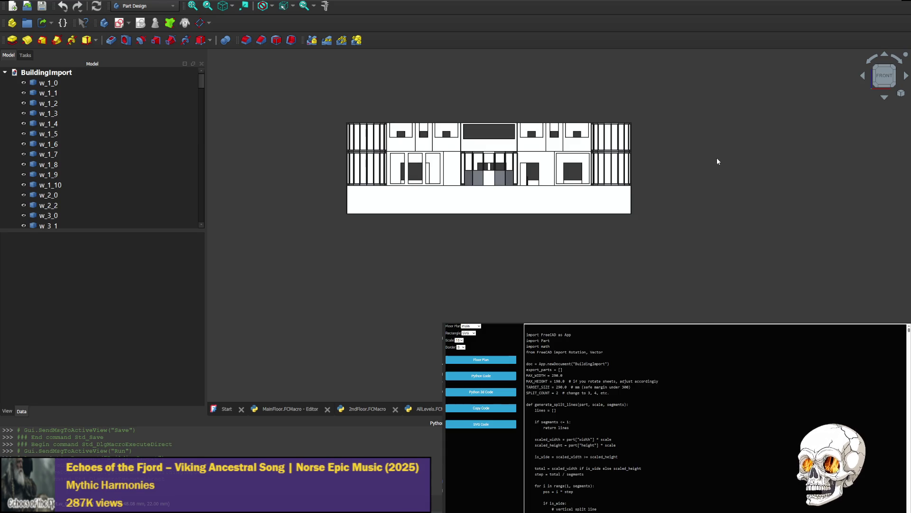
{"action": "middle_click_drag", "start_coordinate": [681, 123], "coordinate": [708, 173]}
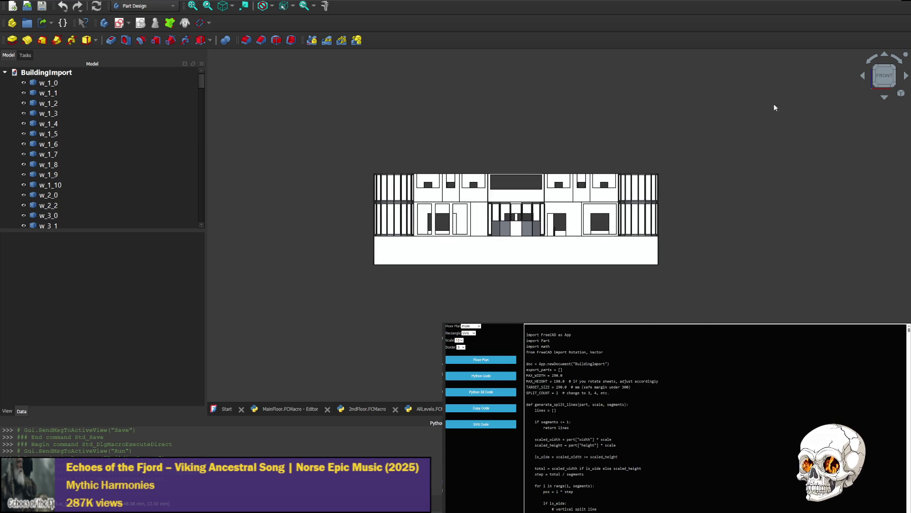
{"action": "left_click", "coordinate": [862, 77]}
{"action": "left_click", "coordinate": [861, 77]}
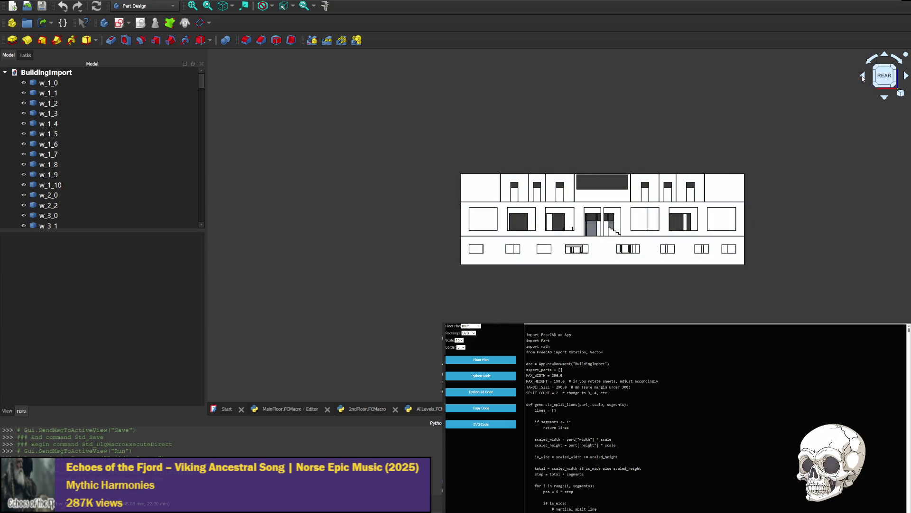
{"action": "left_click", "coordinate": [885, 97]}
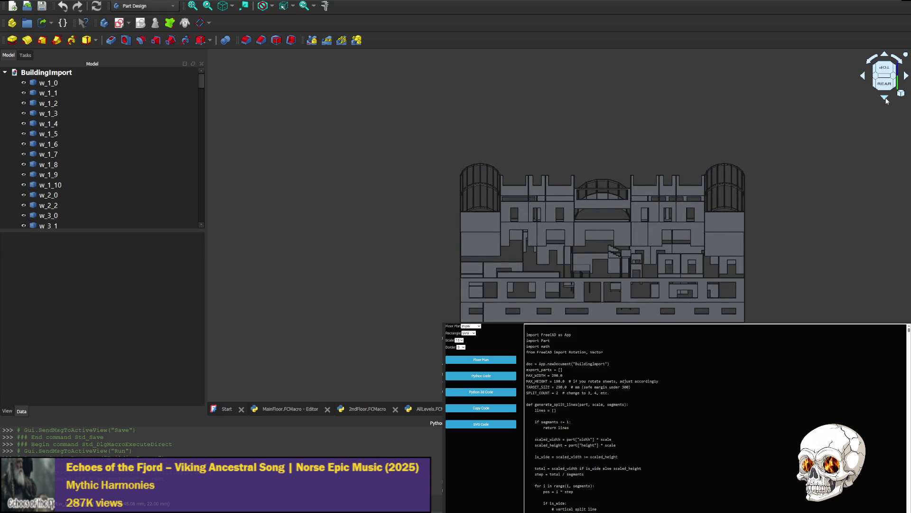
{"action": "left_click", "coordinate": [885, 56]}
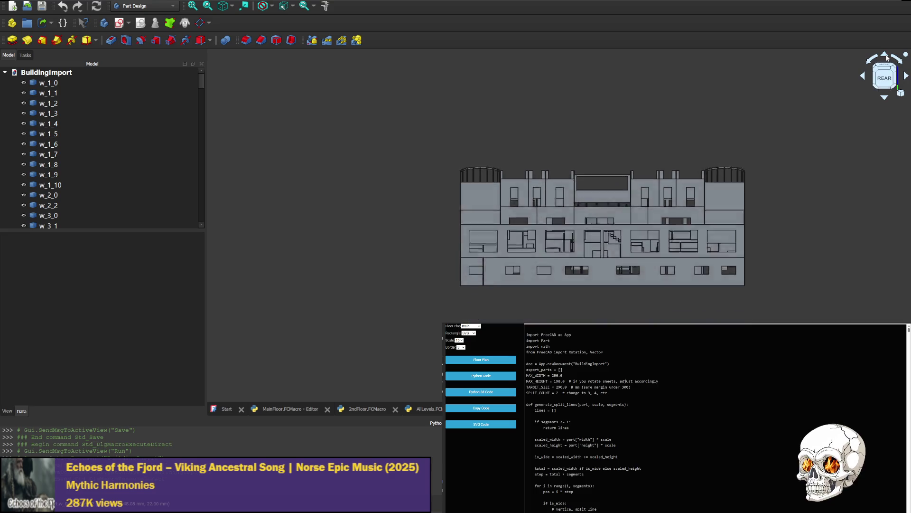
{"action": "left_click", "coordinate": [885, 98]}
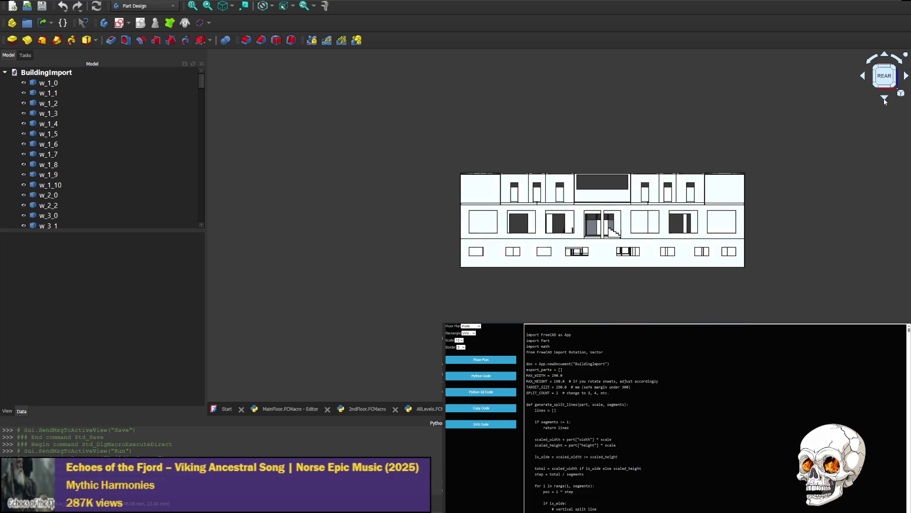
{"action": "scroll", "coordinate": [612, 285], "scroll_direction": "up", "scroll_amount": 6}
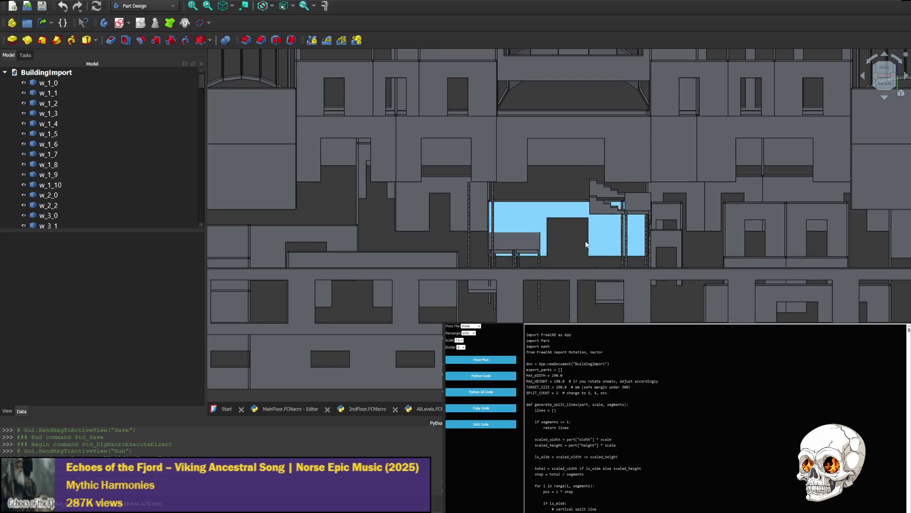
{"action": "left_click", "coordinate": [885, 98]}
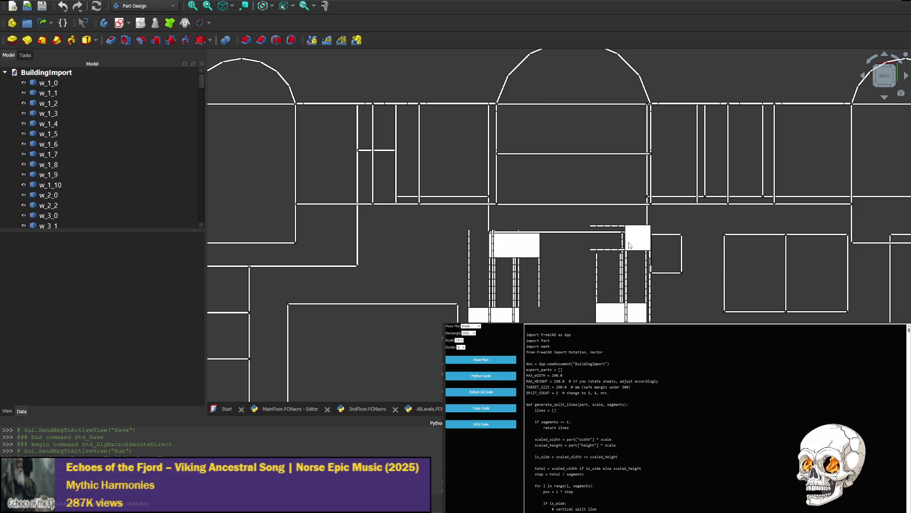
Step: Pan and zoom around the top-down plan to examine both stairwells and their landings
{"action": "mouse_move", "coordinate": [584, 324]}
{"action": "middle_mouse_down"}
{"action": "mouse_move", "coordinate": [587, 280]}
{"action": "mouse_move", "coordinate": [547, 255]}
{"action": "middle_mouse_up"}
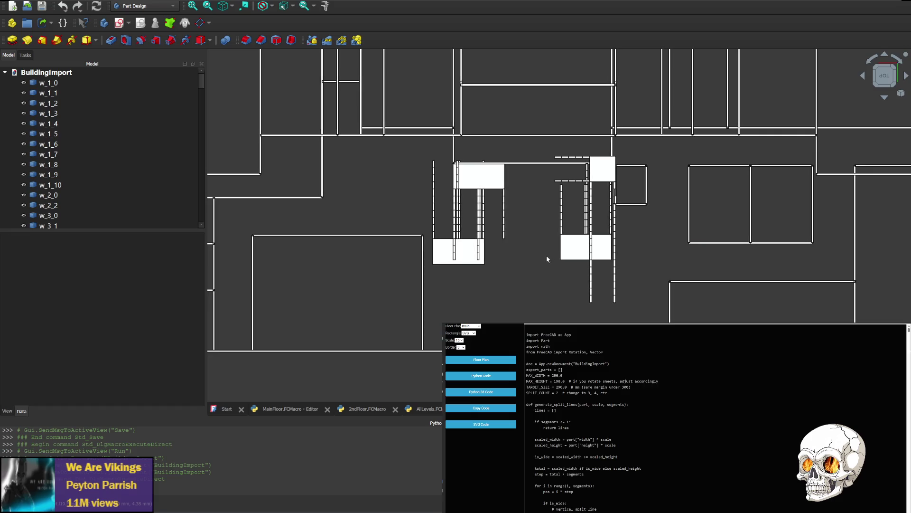
{"action": "scroll", "coordinate": [587, 201], "scroll_direction": "up", "scroll_amount": 3}
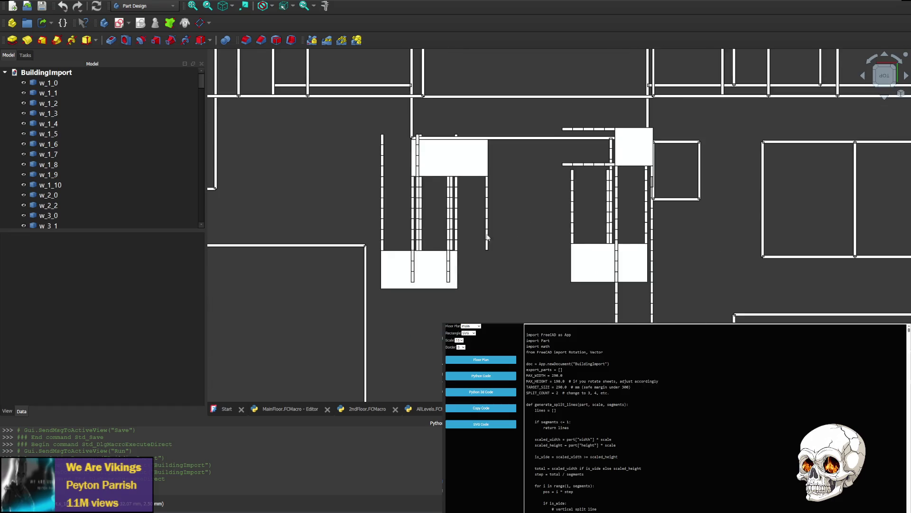
{"action": "middle_click_drag", "start_coordinate": [369, 230], "coordinate": [437, 263]}
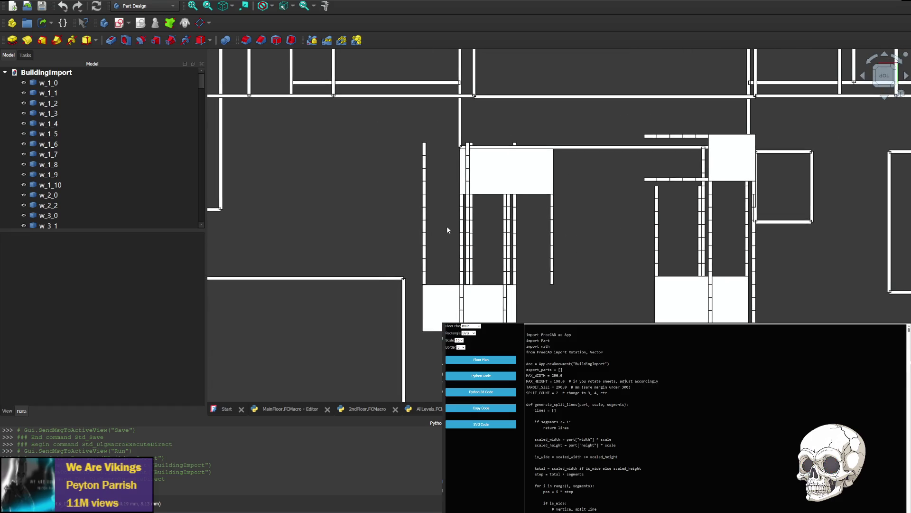
{"action": "middle_click_drag", "start_coordinate": [599, 219], "coordinate": [608, 261]}
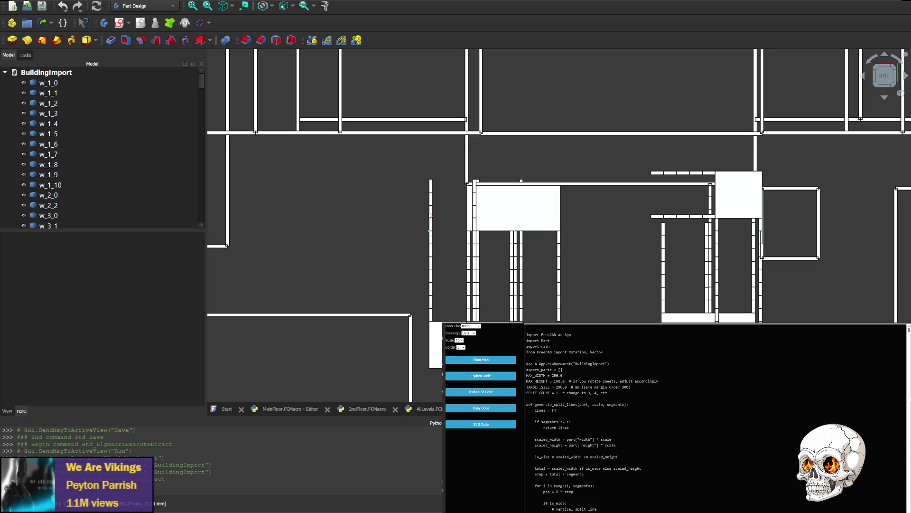
{"action": "mouse_move", "coordinate": [400, 213]}
{"action": "middle_mouse_down"}
{"action": "mouse_move", "coordinate": [358, 179]}
{"action": "mouse_move", "coordinate": [320, 251]}
{"action": "middle_mouse_up"}
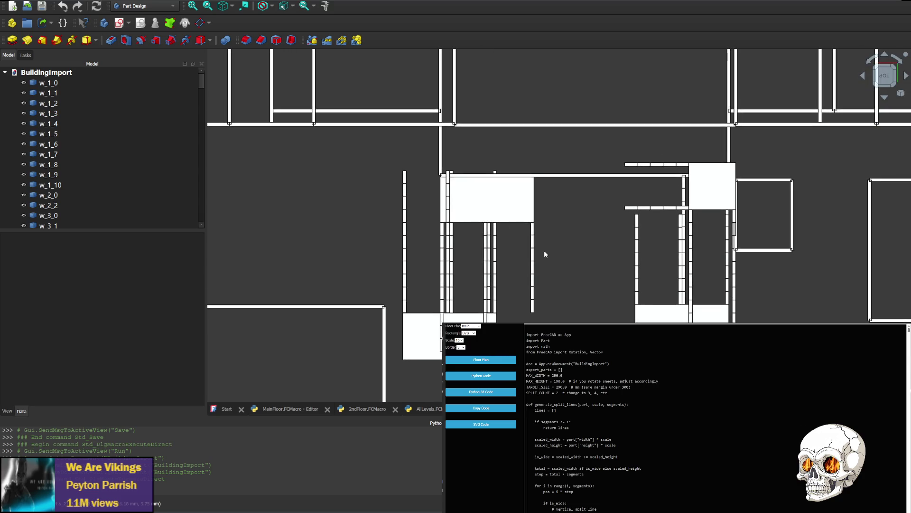
{"action": "mouse_move", "coordinate": [529, 368]}
{"action": "middle_mouse_down"}
{"action": "mouse_move", "coordinate": [509, 185]}
{"action": "mouse_move", "coordinate": [492, 193]}
{"action": "mouse_move", "coordinate": [482, 299]}
{"action": "mouse_move", "coordinate": [483, 269]}
{"action": "middle_mouse_up"}
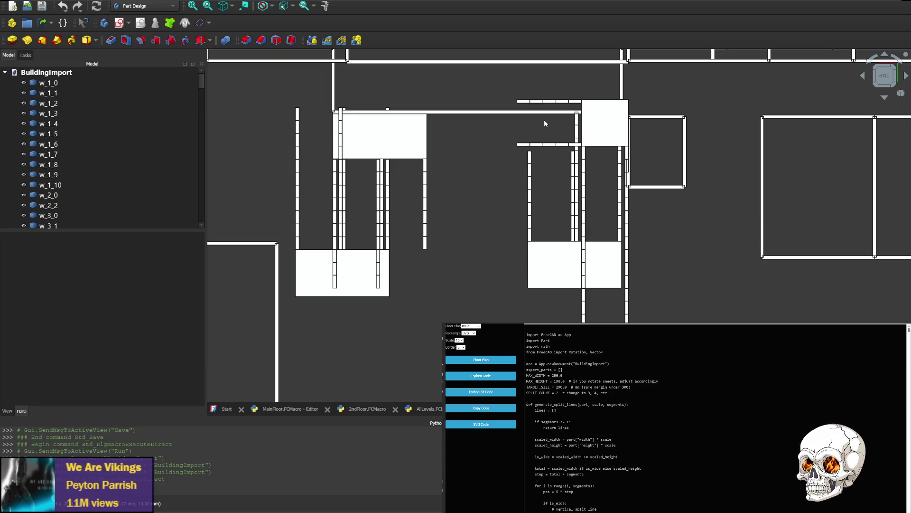
{"action": "mouse_move", "coordinate": [720, 224]}
{"action": "middle_mouse_down"}
{"action": "mouse_move", "coordinate": [655, 270]}
{"action": "mouse_move", "coordinate": [644, 294]}
{"action": "middle_mouse_up"}
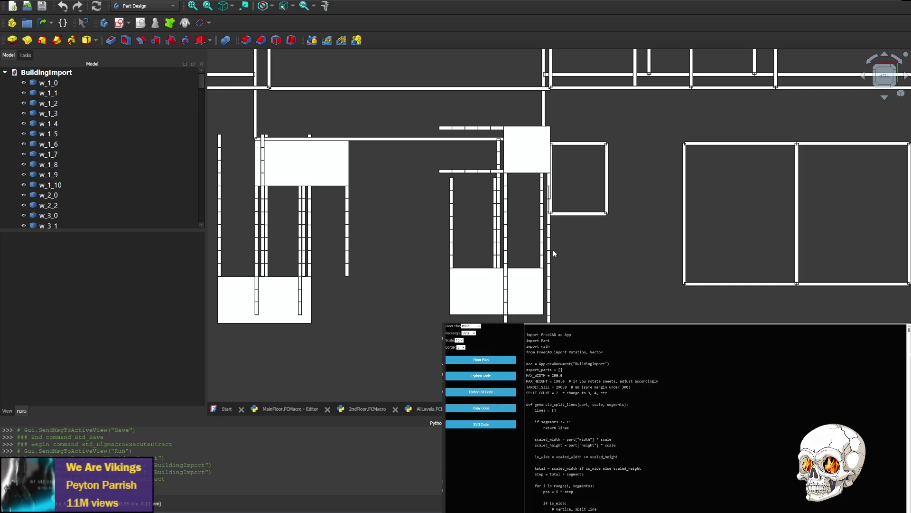
{"action": "middle_click_drag", "start_coordinate": [362, 297], "coordinate": [570, 319]}
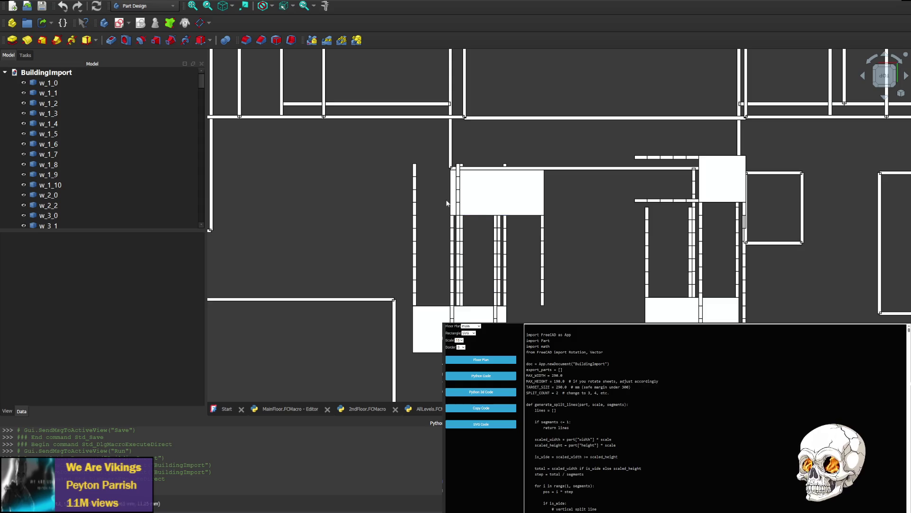
{"action": "mouse_move", "coordinate": [577, 323]}
{"action": "middle_mouse_down"}
{"action": "mouse_move", "coordinate": [577, 267]}
{"action": "mouse_move", "coordinate": [587, 291]}
{"action": "middle_mouse_up"}
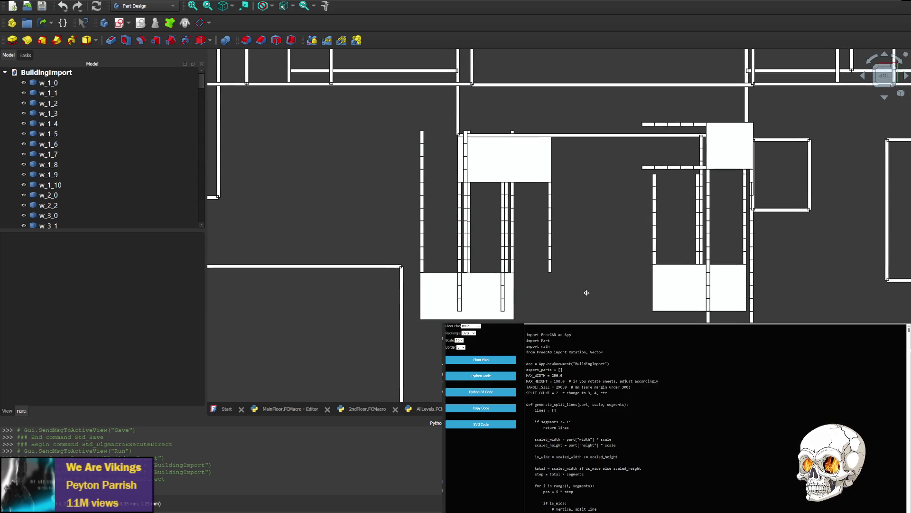
{"action": "scroll", "coordinate": [467, 230], "scroll_direction": "up", "scroll_amount": 2}
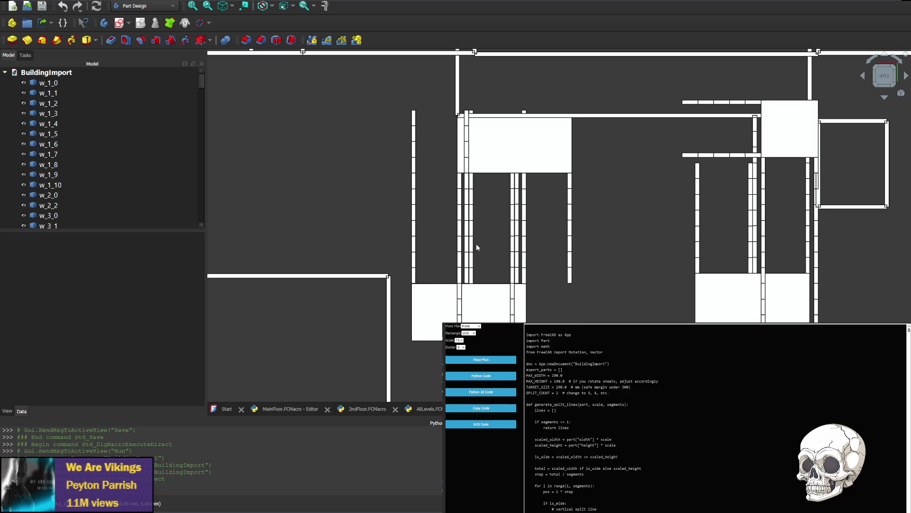
{"action": "left_click", "coordinate": [884, 89]}
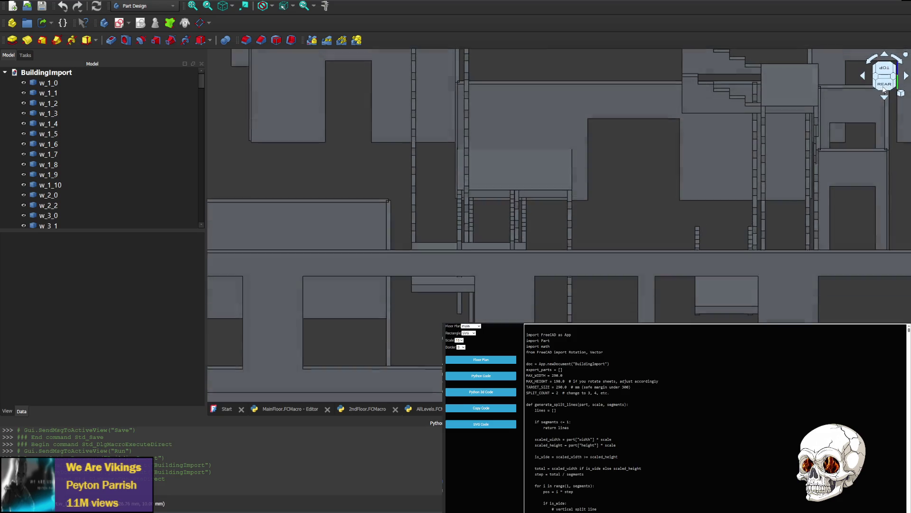
{"action": "left_click", "coordinate": [512, 309]}
{"action": "scroll", "coordinate": [141, 147], "scroll_direction": "down", "scroll_amount": 10}
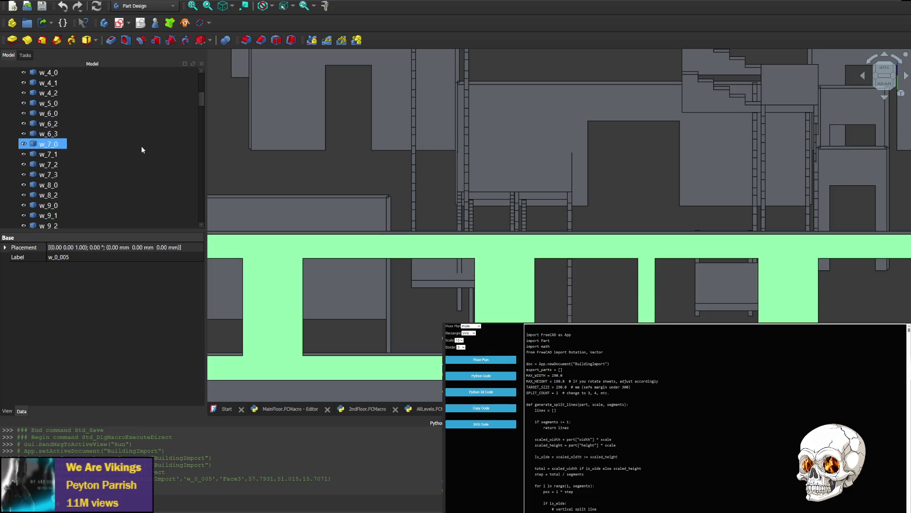
{"action": "scroll", "coordinate": [133, 160], "scroll_direction": "down", "scroll_amount": 15}
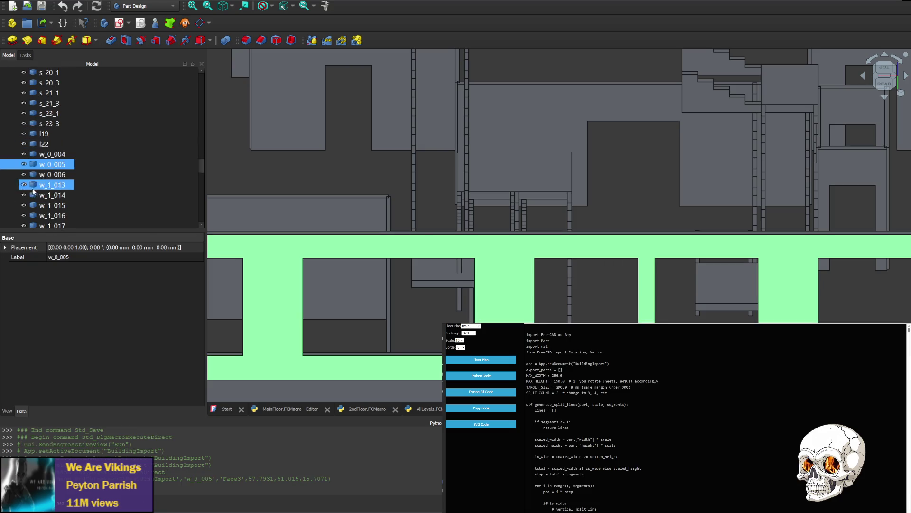
{"action": "left_click", "coordinate": [23, 164]}
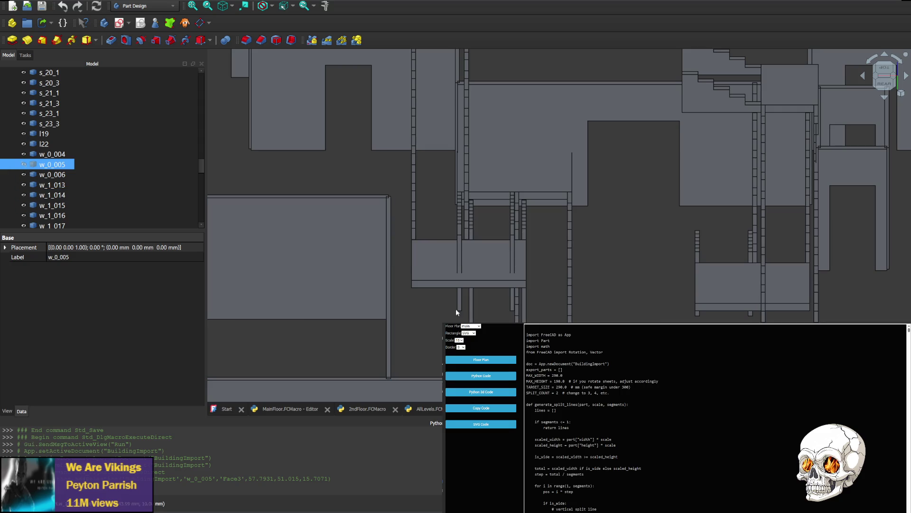
{"action": "scroll", "coordinate": [439, 242], "scroll_direction": "up", "scroll_amount": 2}
{"action": "scroll", "coordinate": [446, 242], "scroll_direction": "down", "scroll_amount": 2}
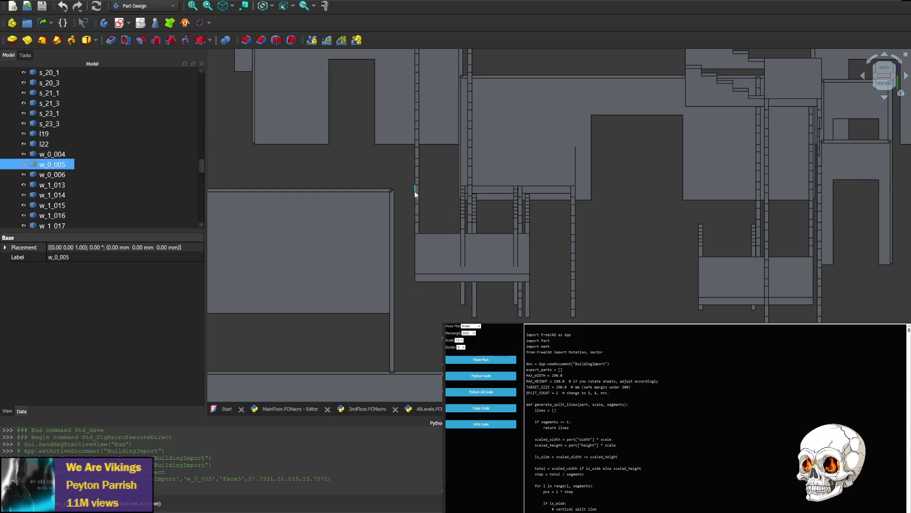
{"action": "mouse_move", "coordinate": [427, 207]}
{"action": "middle_mouse_down"}
{"action": "mouse_move", "coordinate": [470, 248]}
{"action": "mouse_move", "coordinate": [477, 309]}
{"action": "middle_mouse_up"}
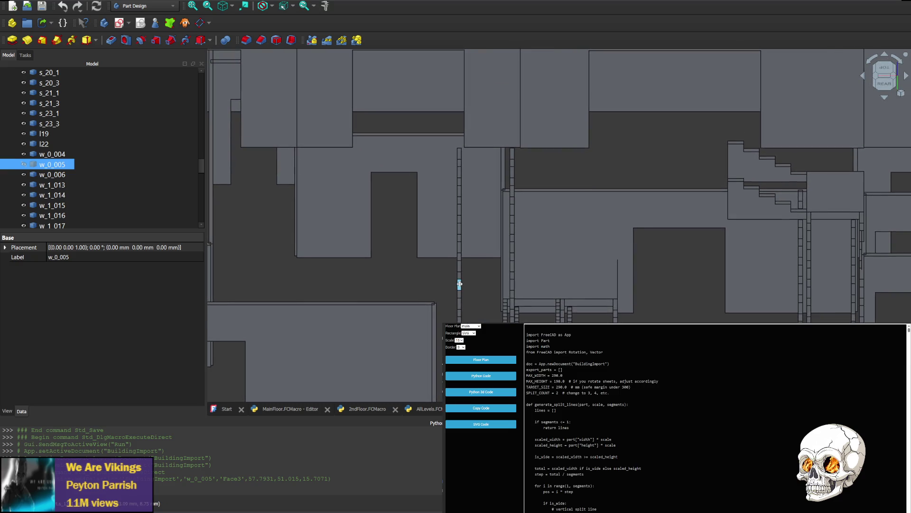
{"action": "mouse_move", "coordinate": [462, 253]}
{"action": "middle_mouse_down"}
{"action": "mouse_move", "coordinate": [418, 244]}
{"action": "mouse_move", "coordinate": [407, 228]}
{"action": "middle_mouse_up"}
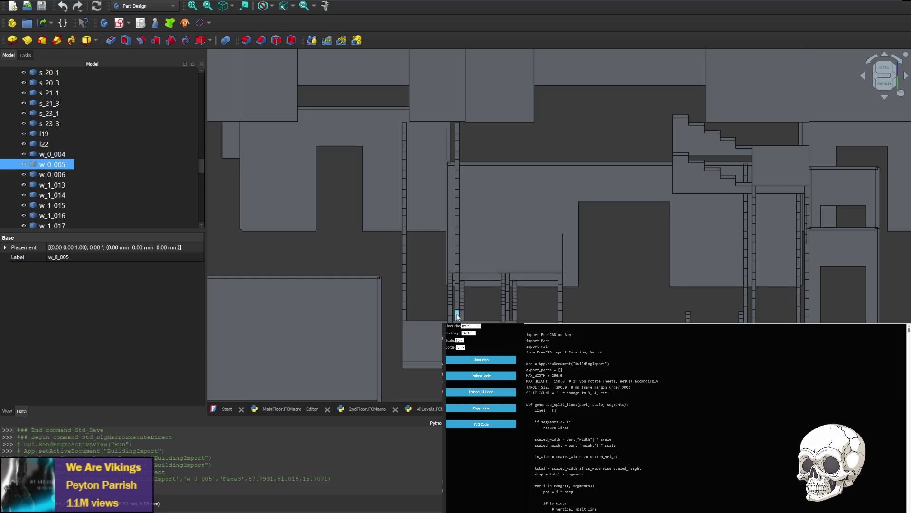
{"action": "middle_click_drag", "start_coordinate": [571, 345], "coordinate": [548, 299]}
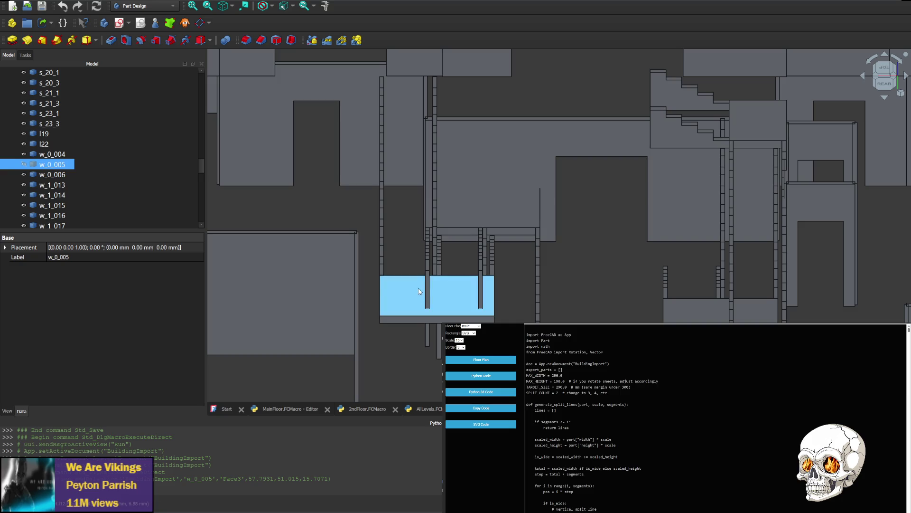
{"action": "left_click", "coordinate": [864, 77]}
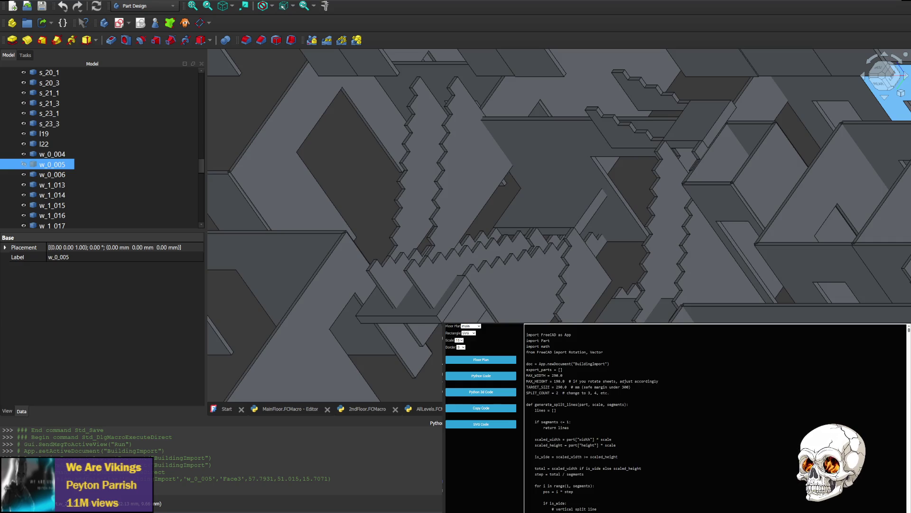
Step: Switch to WebStorm and open the python.js source file
{"action": "key", "text": "alt+Tab"}
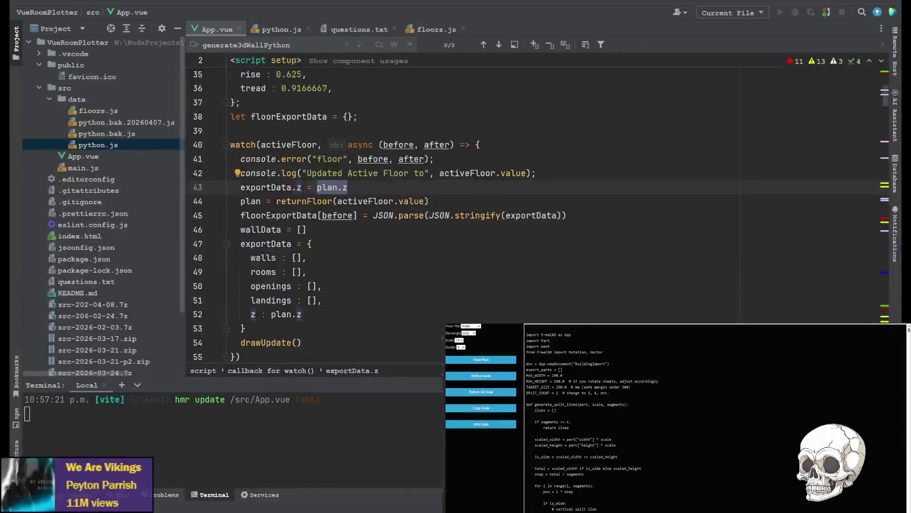
{"action": "scroll", "coordinate": [397, 190], "scroll_direction": "up", "scroll_amount": 6}
{"action": "scroll", "coordinate": [397, 189], "scroll_direction": "down", "scroll_amount": 3}
{"action": "left_click", "coordinate": [280, 29]}
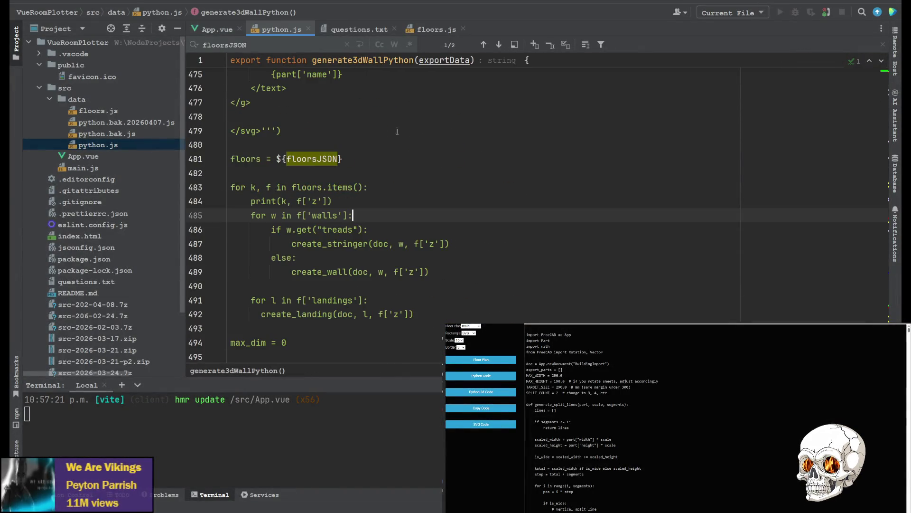
{"action": "scroll", "coordinate": [398, 131], "scroll_direction": "up", "scroll_amount": 20}
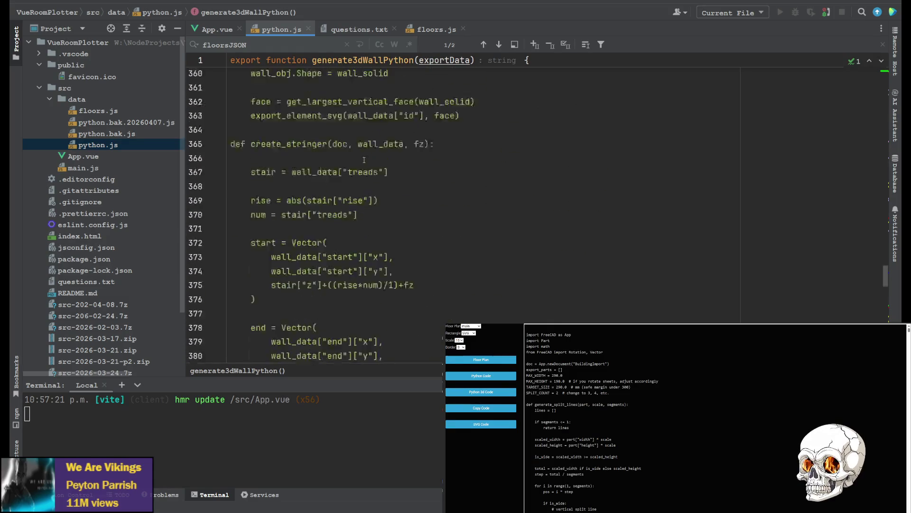
{"action": "scroll", "coordinate": [364, 160], "scroll_direction": "up", "scroll_amount": 20}
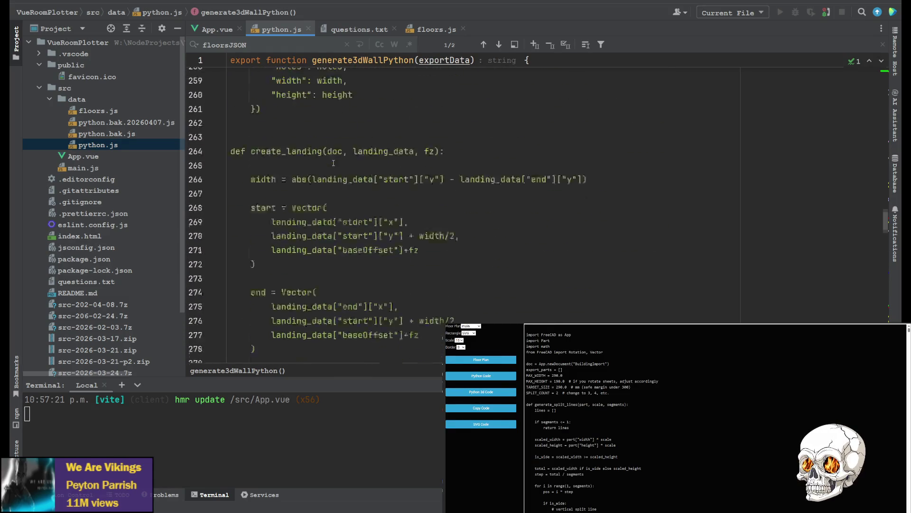
{"action": "scroll", "coordinate": [333, 163], "scroll_direction": "up", "scroll_amount": 10}
{"action": "scroll", "coordinate": [322, 190], "scroll_direction": "up", "scroll_amount": 9}
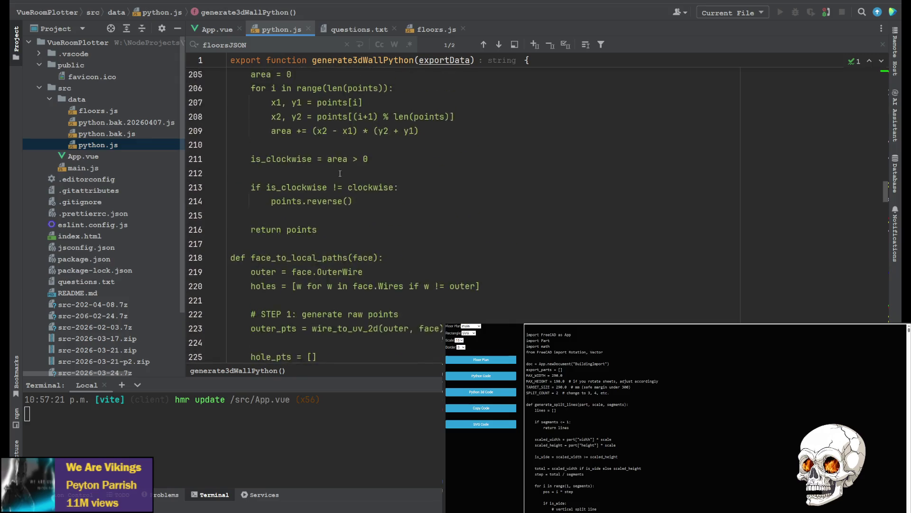
{"action": "scroll", "coordinate": [300, 274], "scroll_direction": "up", "scroll_amount": 8}
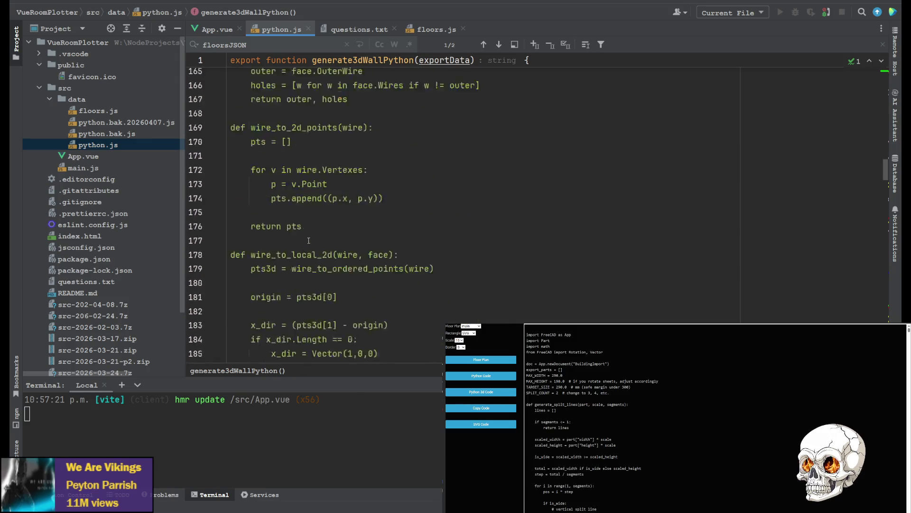
Step: Search python.js for fz and step to its occurrence in create_wall
{"action": "left_click", "coordinate": [382, 182]}
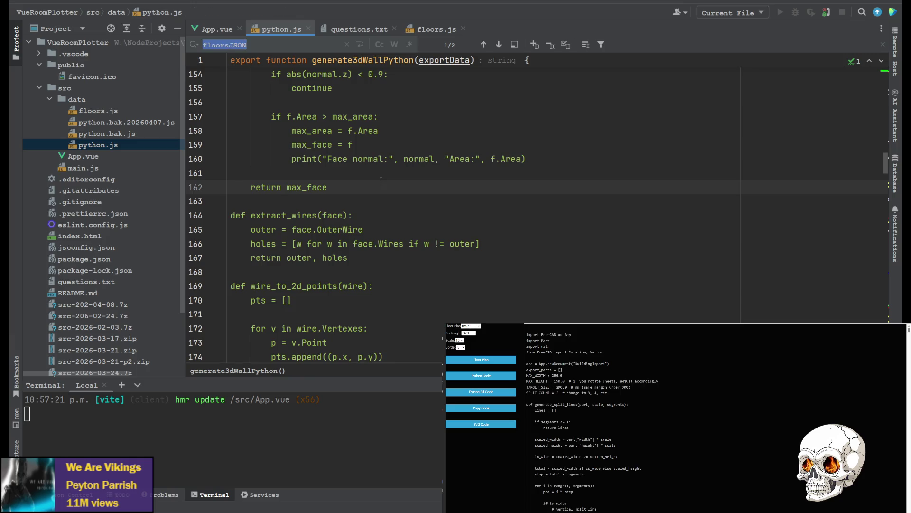
{"action": "key", "text": "ctrl+f"}
{"action": "type", "text": "fz"}
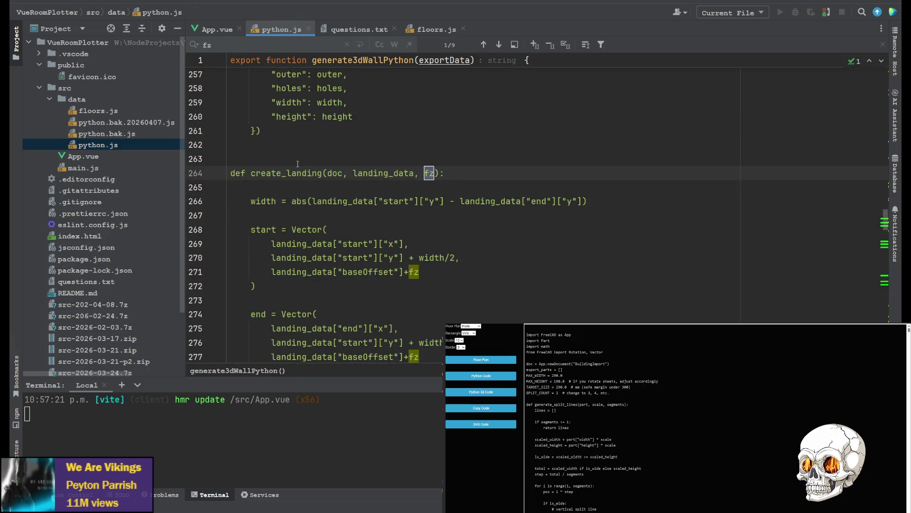
{"action": "left_click", "coordinate": [484, 44]}
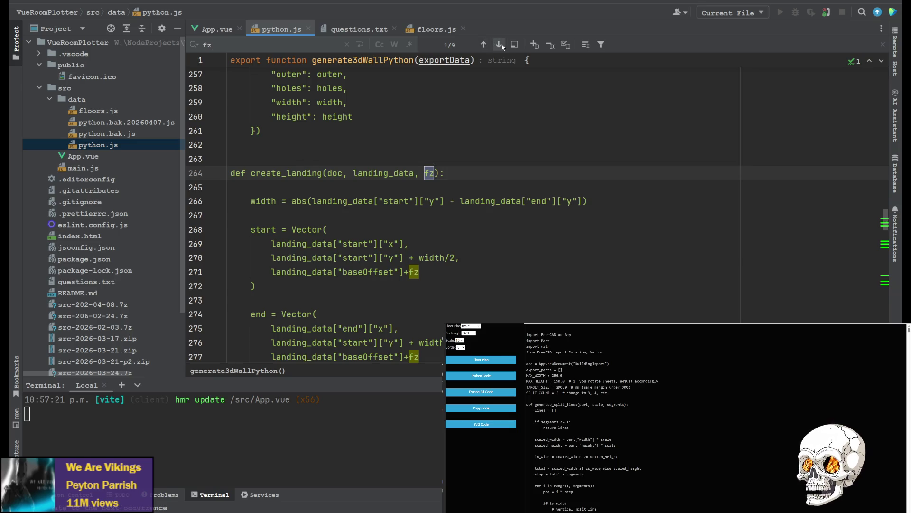
{"action": "left_click", "coordinate": [500, 44]}
{"action": "left_click", "coordinate": [500, 44]}
{"action": "left_click", "coordinate": [499, 45]}
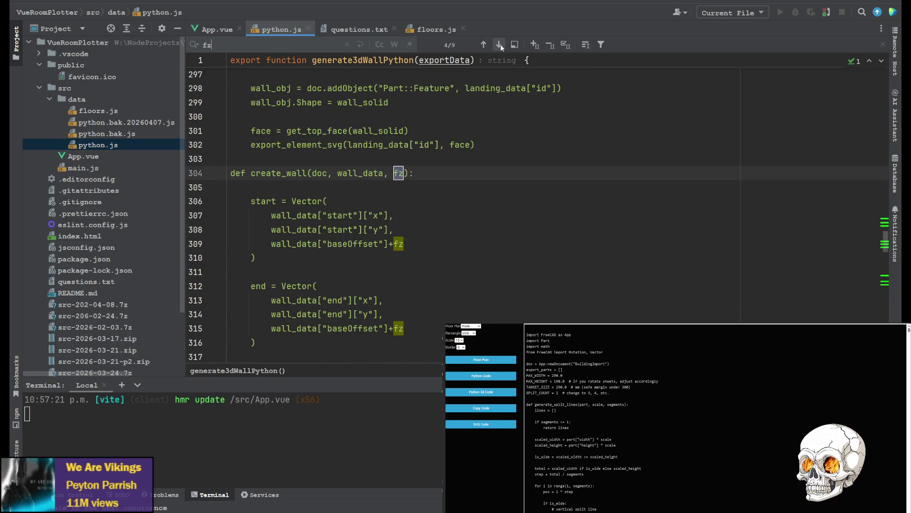
Step: Insert # before +fz on create_wall lines 309 and 315
{"action": "left_click", "coordinate": [389, 244]}
{"action": "type", "text": "#"}
{"action": "left_click", "coordinate": [389, 328]}
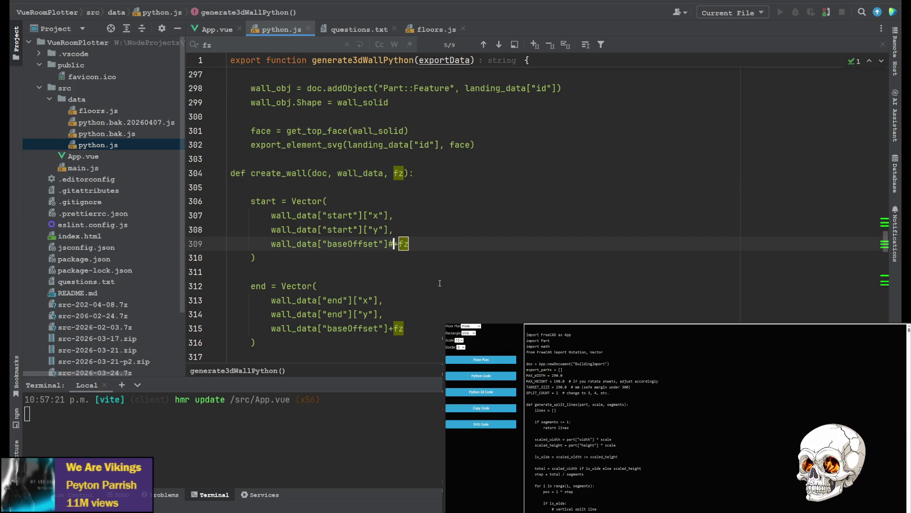
{"action": "type", "text": "#"}
{"action": "left_click", "coordinate": [436, 300]}
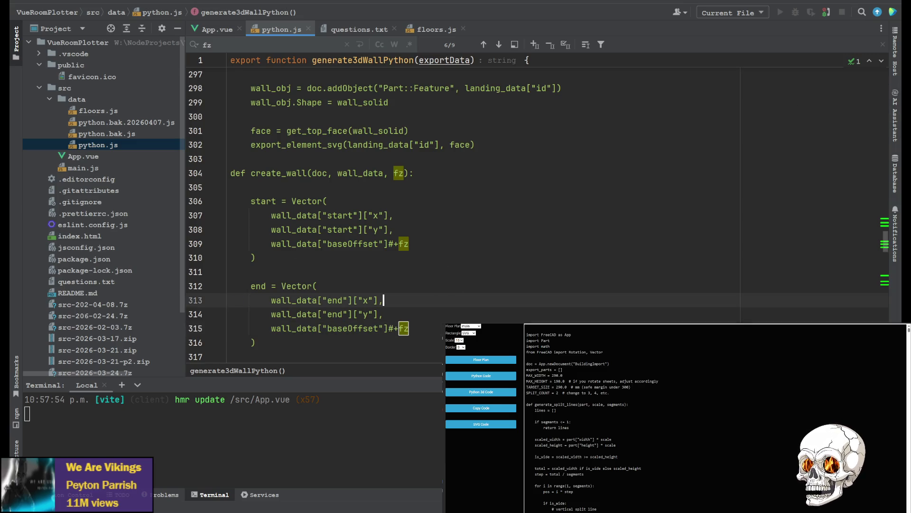
{"action": "left_click", "coordinate": [471, 326]}
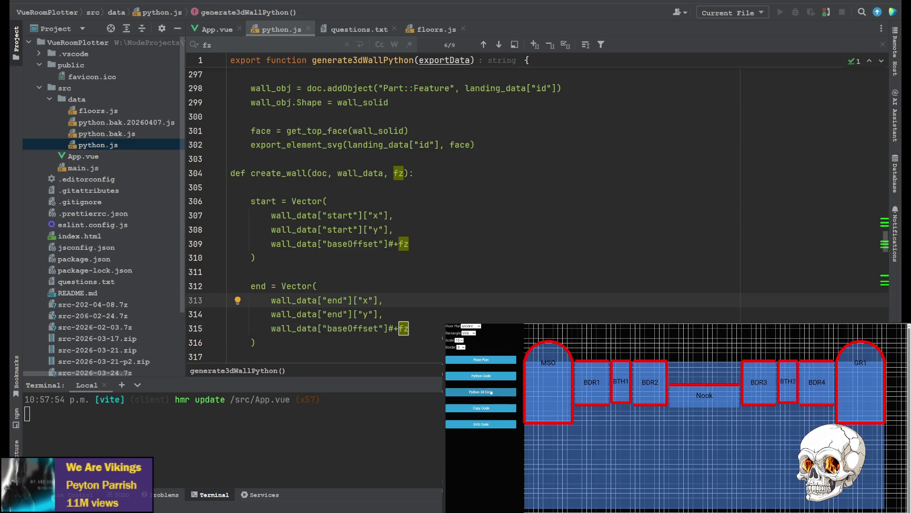
Step: Preview the basement, main and second floor plans, then generate Python 3D code for the second floor
{"action": "key", "text": "Down"}
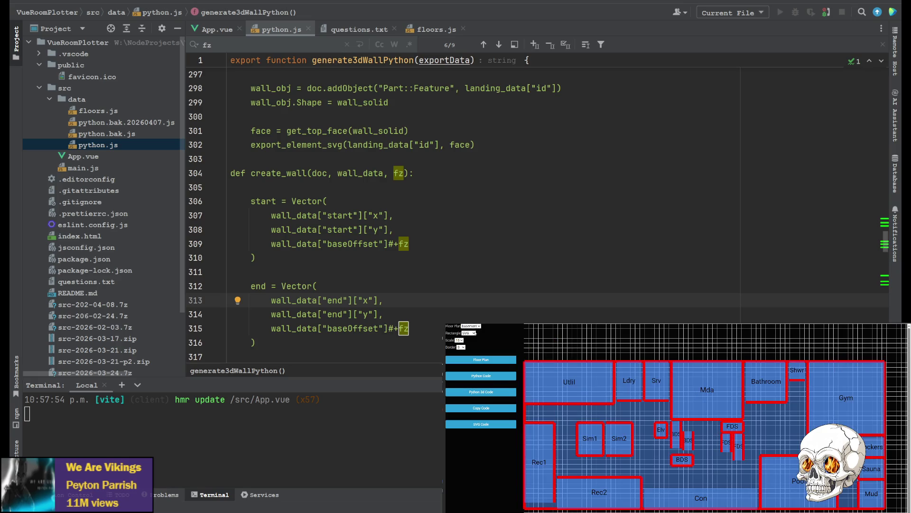
{"action": "key", "text": "Up"}
{"action": "key", "text": "Up"}
{"action": "key", "text": "Down"}
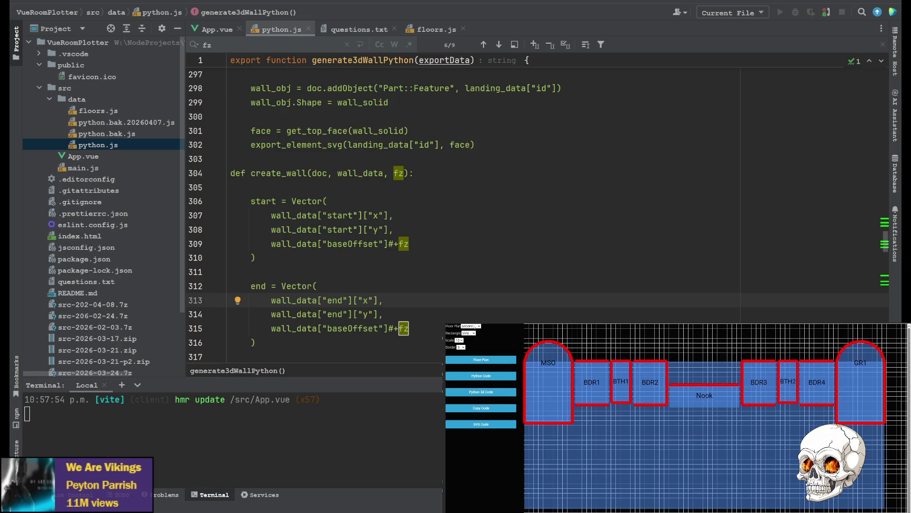
{"action": "key", "text": "Down"}
{"action": "key", "text": "Up"}
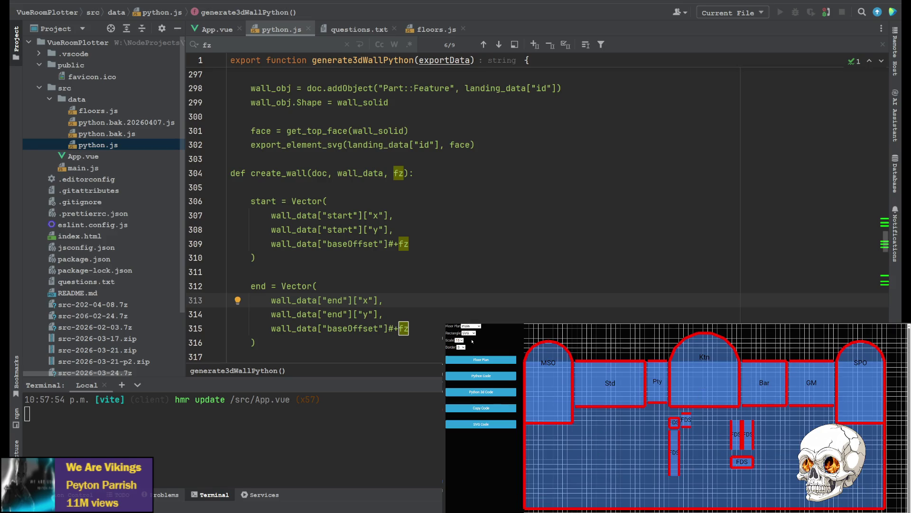
{"action": "left_click", "coordinate": [484, 391]}
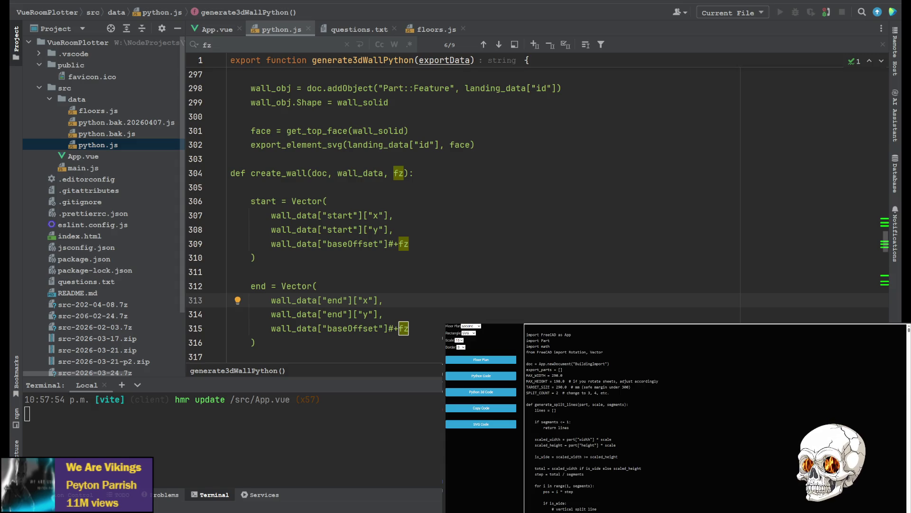
{"action": "key", "text": "alt+Tab"}
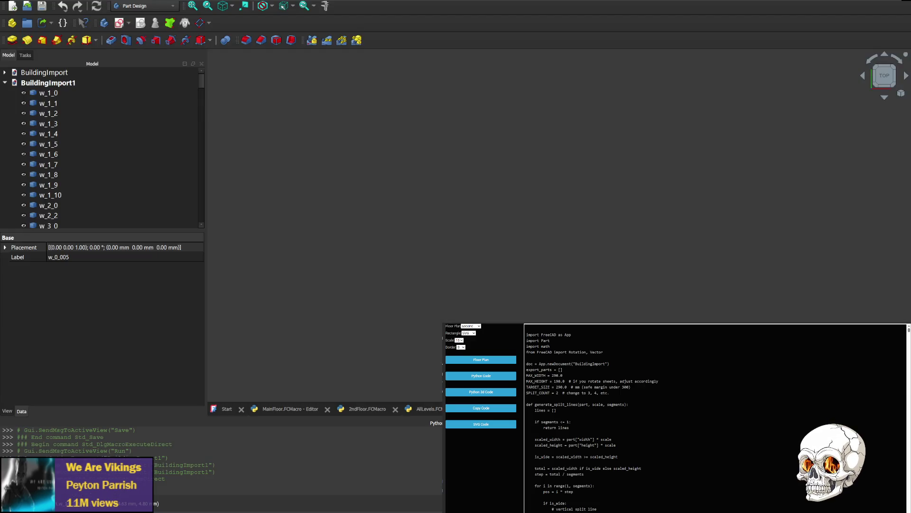
Step: Frame the whole building and turn it to a face-on rear elevation
{"action": "scroll", "coordinate": [624, 178], "scroll_direction": "down", "scroll_amount": 8}
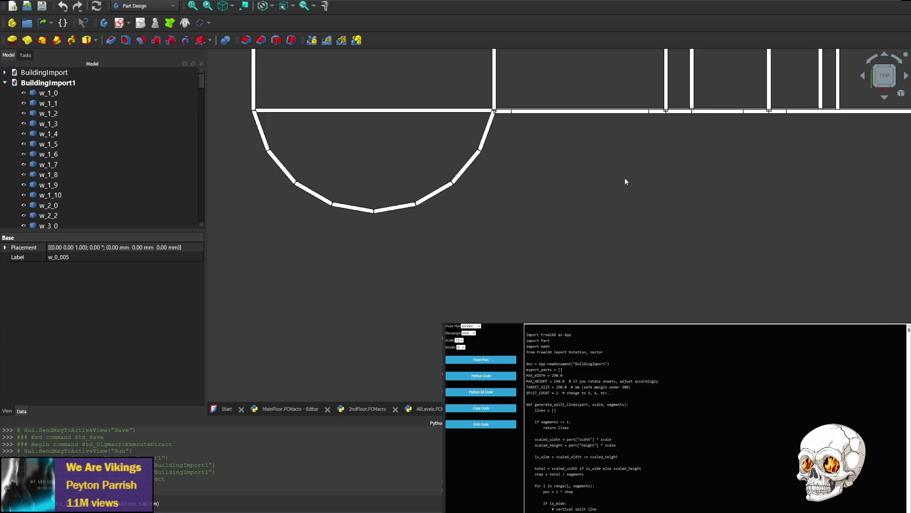
{"action": "middle_click_drag", "start_coordinate": [778, 148], "coordinate": [493, 223]}
{"action": "middle_click_drag", "start_coordinate": [582, 73], "coordinate": [553, 188]}
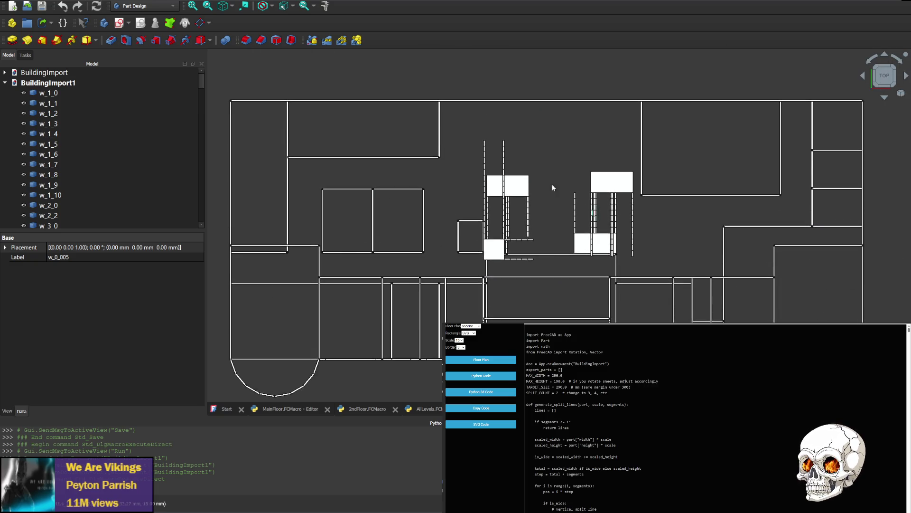
{"action": "left_click", "coordinate": [885, 55]}
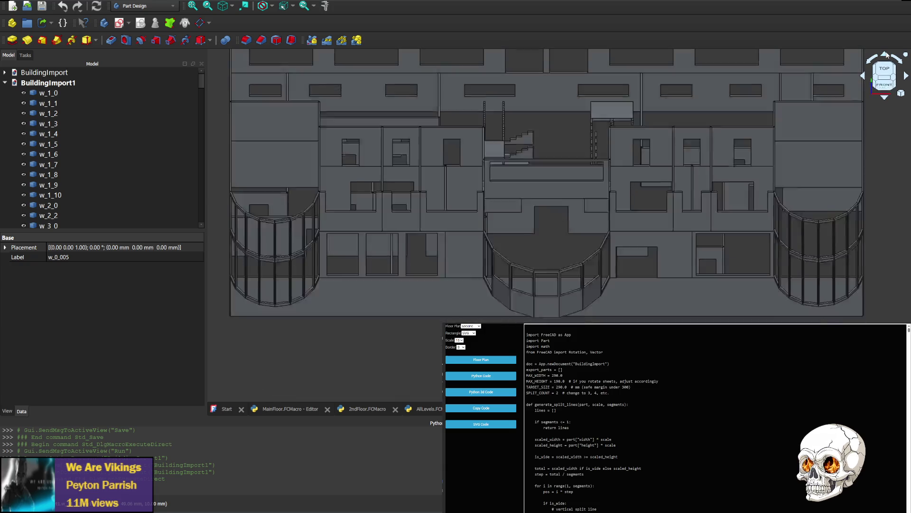
{"action": "left_click", "coordinate": [863, 75]}
{"action": "left_click", "coordinate": [864, 75]}
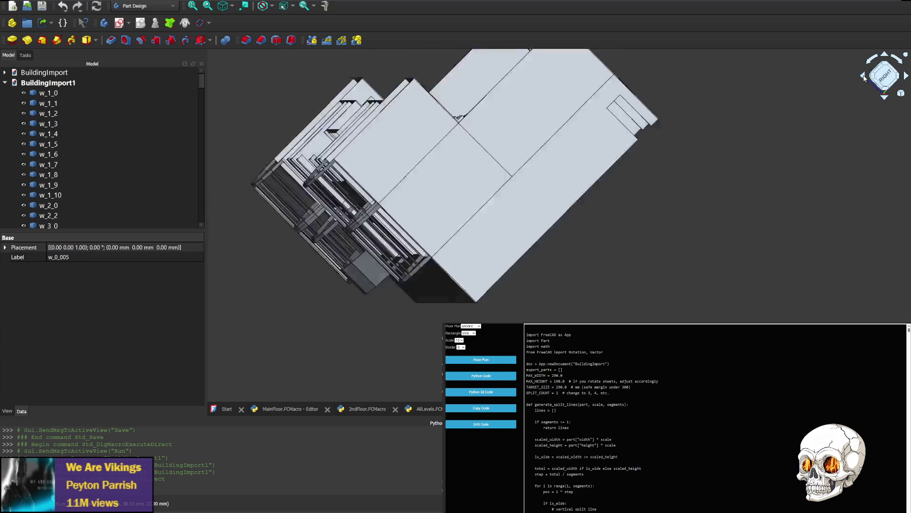
{"action": "middle_click_drag", "start_coordinate": [771, 112], "coordinate": [726, 243]}
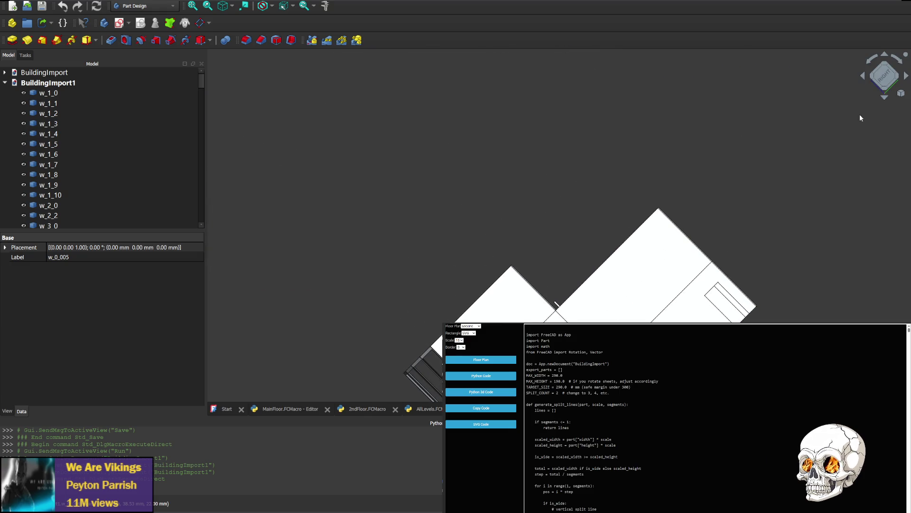
{"action": "left_click", "coordinate": [863, 77]}
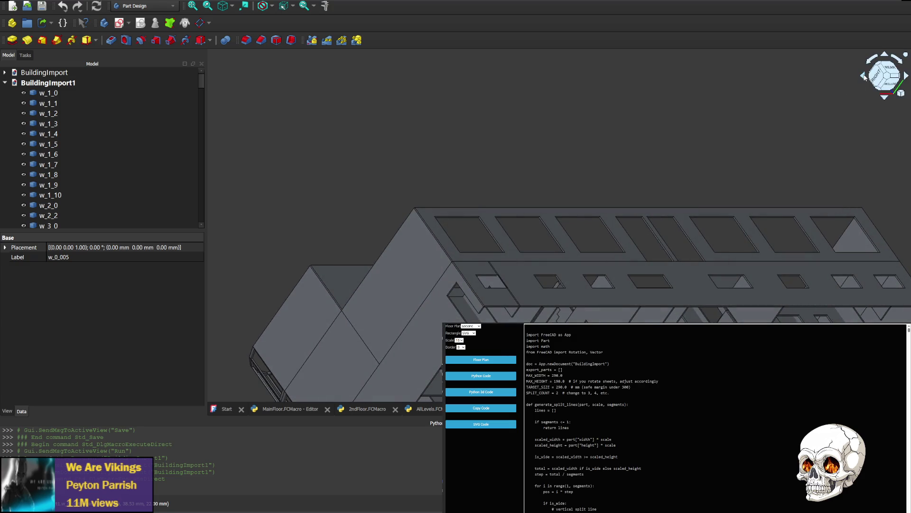
{"action": "left_click", "coordinate": [885, 97]}
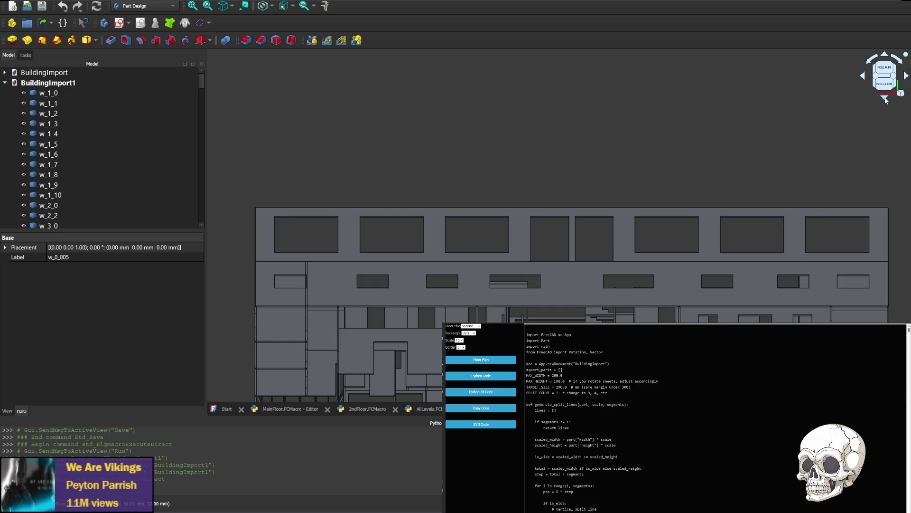
{"action": "left_click", "coordinate": [885, 99]}
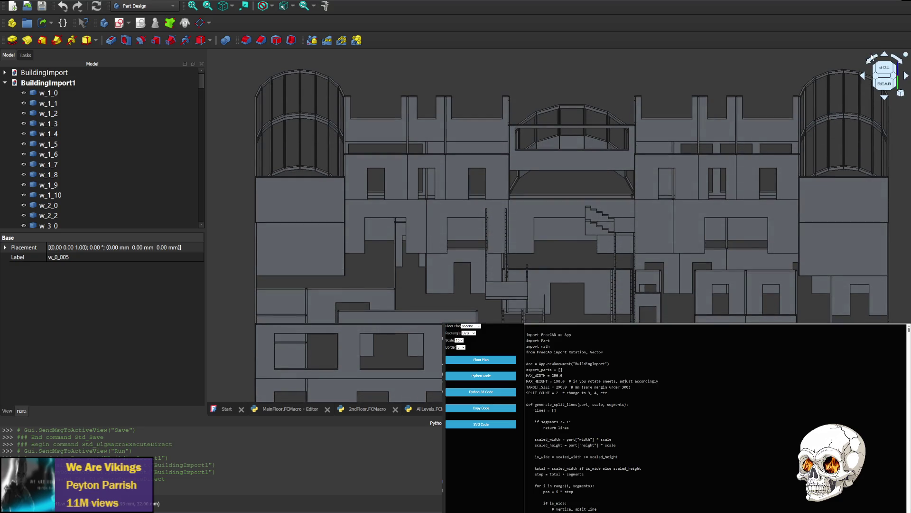
{"action": "left_click", "coordinate": [885, 55]}
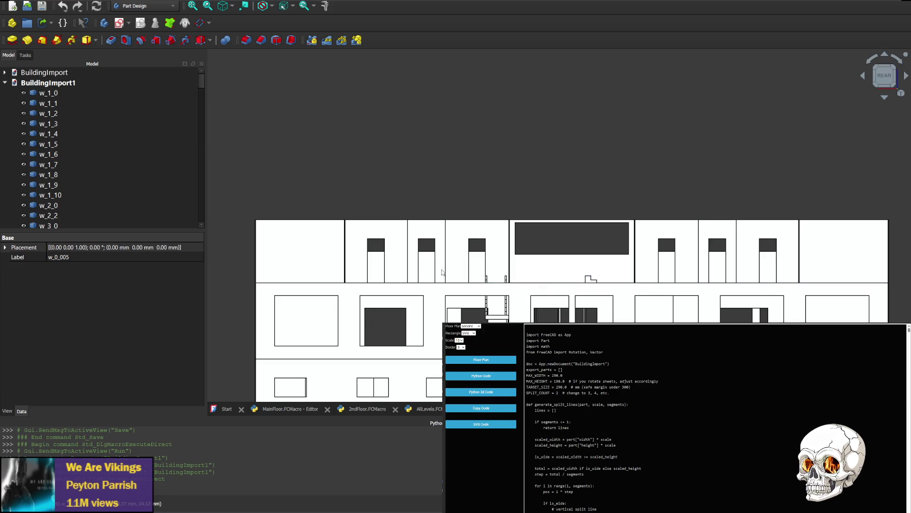
Step: Shift the rear elevation right, then rotate round to the building's right side
{"action": "mouse_move", "coordinate": [442, 272]}
{"action": "middle_mouse_down"}
{"action": "mouse_move", "coordinate": [663, 263]}
{"action": "mouse_move", "coordinate": [643, 157]}
{"action": "middle_mouse_up"}
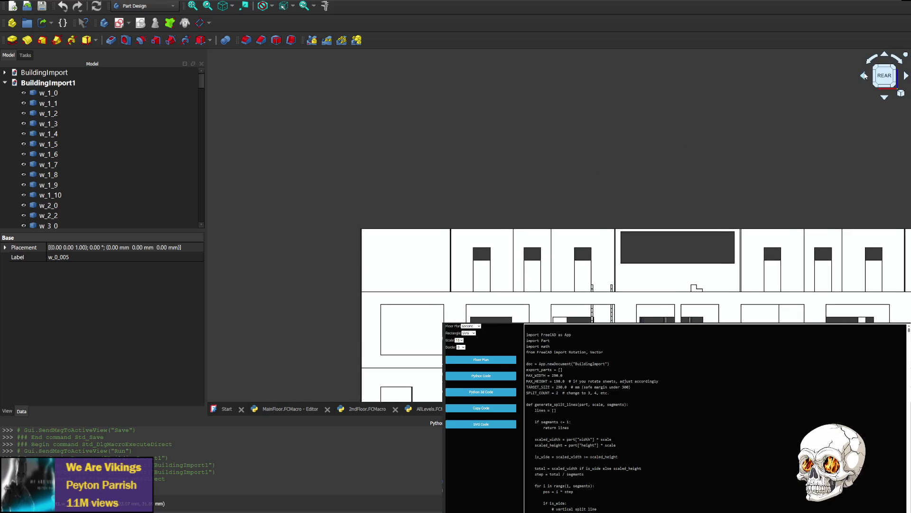
{"action": "left_click", "coordinate": [863, 76]}
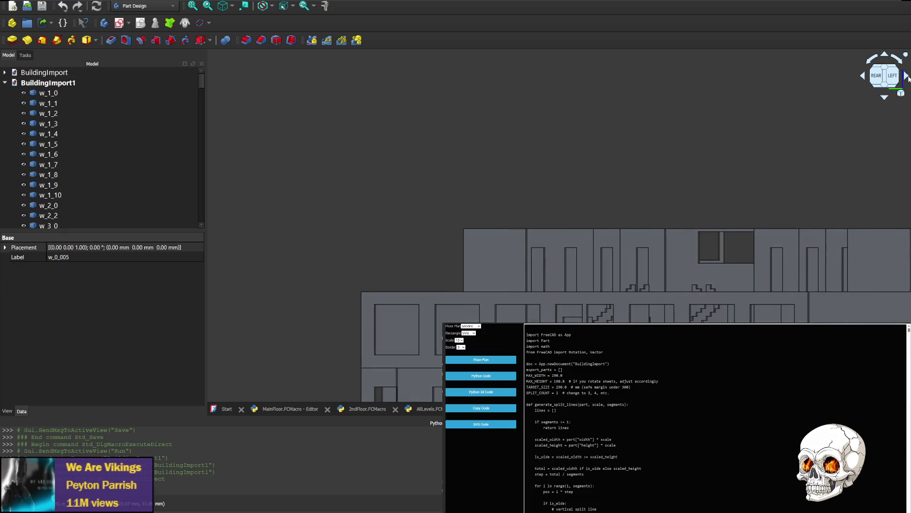
{"action": "left_click", "coordinate": [907, 76]}
{"action": "left_click", "coordinate": [907, 76]}
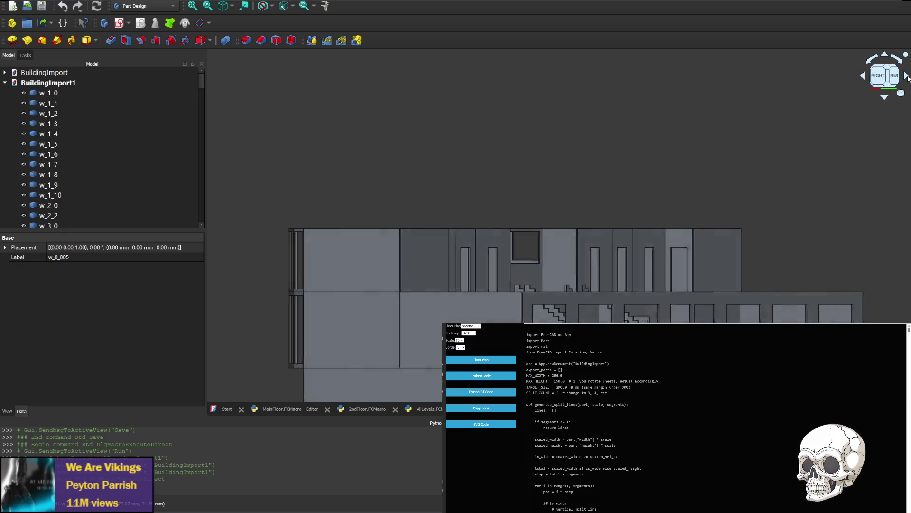
{"action": "left_click", "coordinate": [907, 76]}
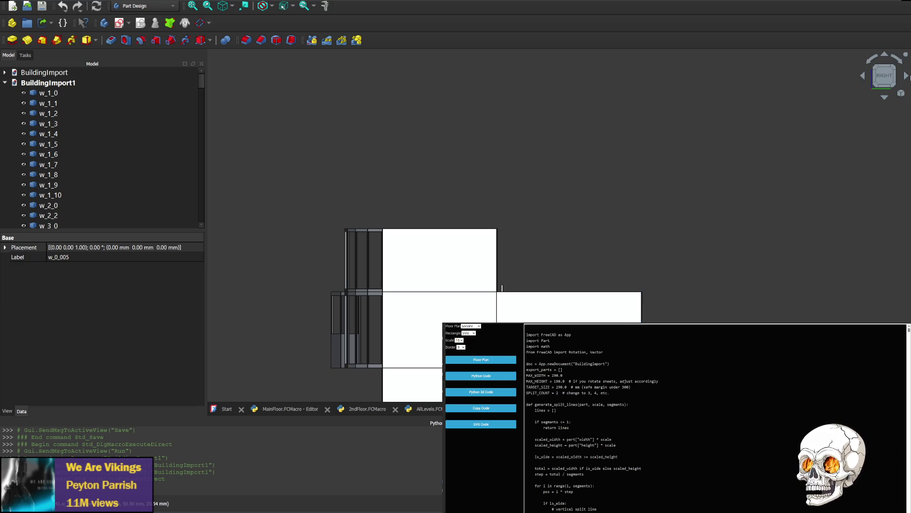
{"action": "left_click", "coordinate": [908, 76]}
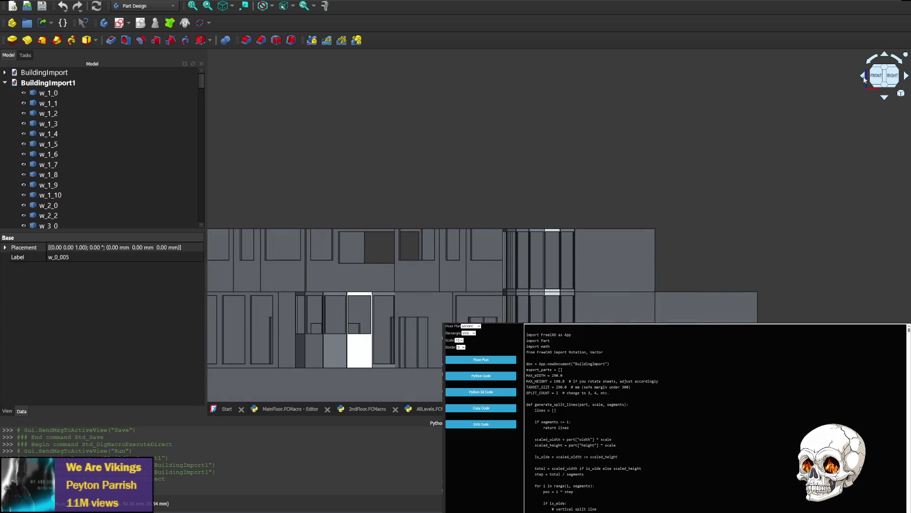
{"action": "left_click", "coordinate": [864, 79]}
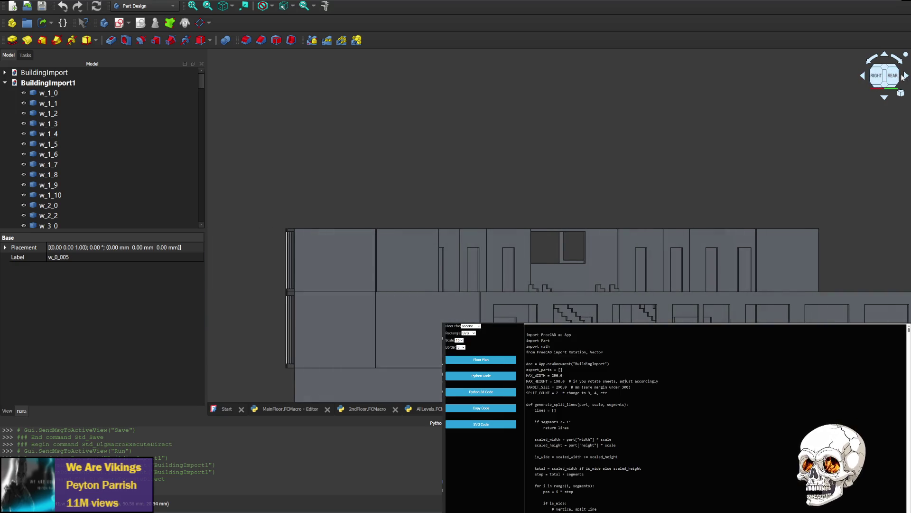
{"action": "left_click", "coordinate": [907, 77]}
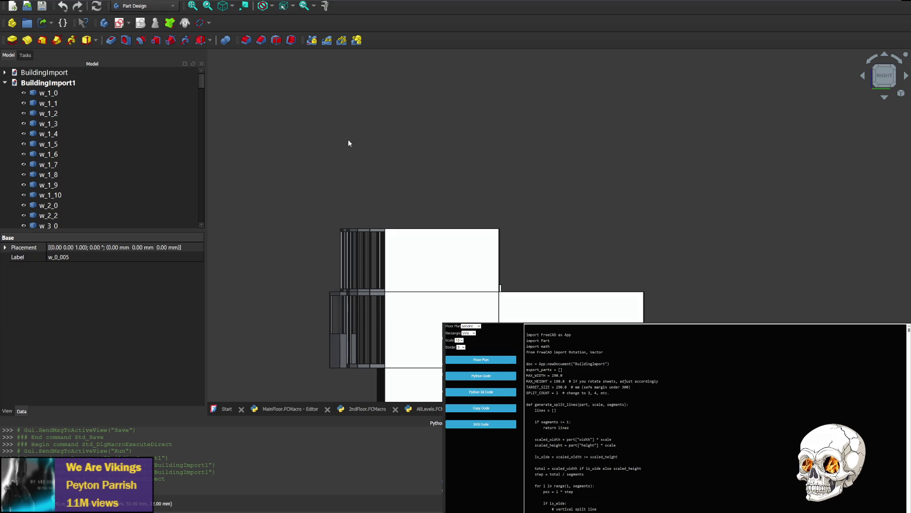
Step: Rotate the view past the front-right corner and right side round to the left-side elevation
{"action": "left_click", "coordinate": [864, 77]}
{"action": "left_click", "coordinate": [907, 78]}
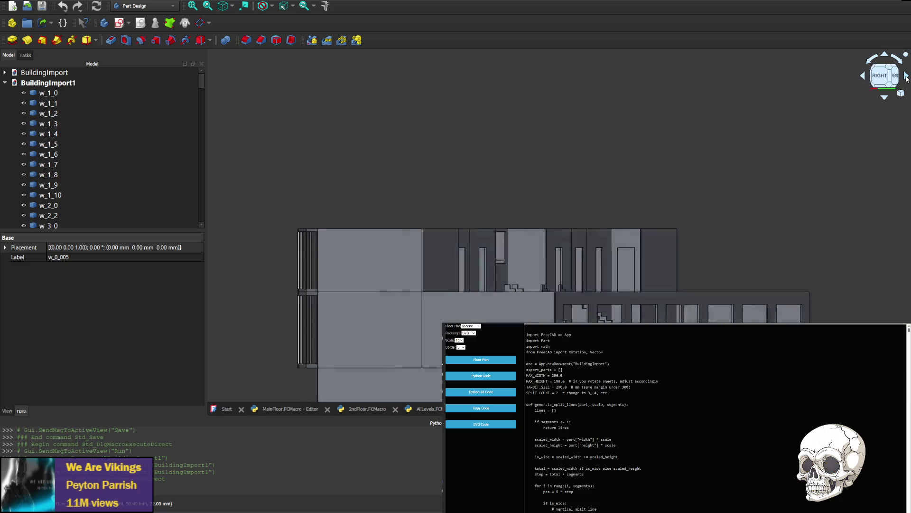
{"action": "left_click", "coordinate": [907, 77]}
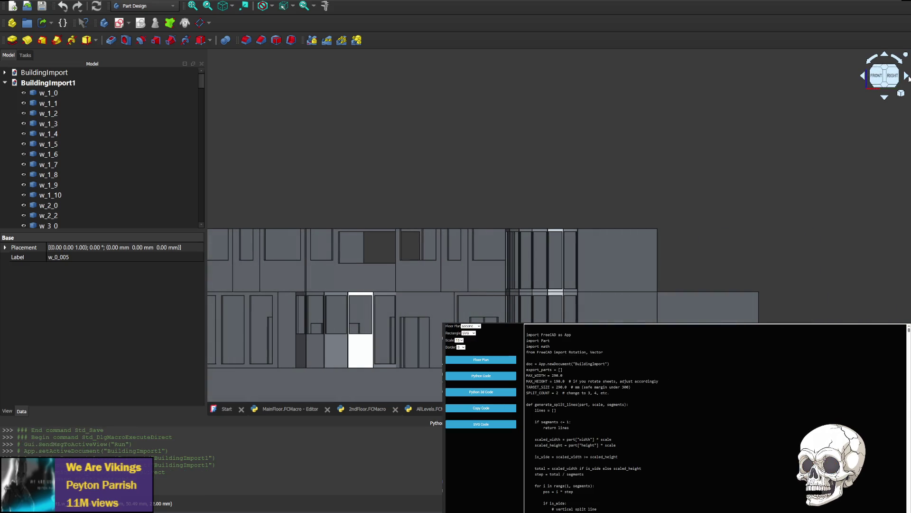
{"action": "left_click", "coordinate": [865, 76]}
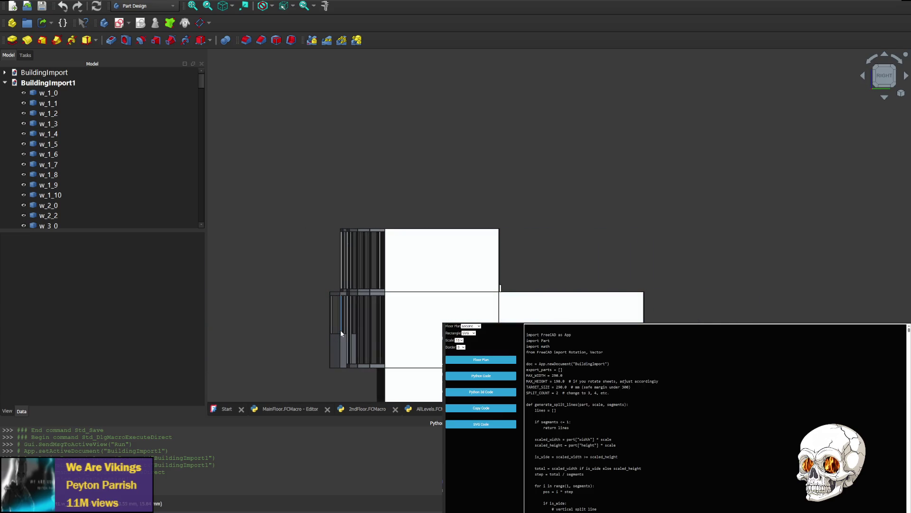
{"action": "left_click", "coordinate": [864, 77]}
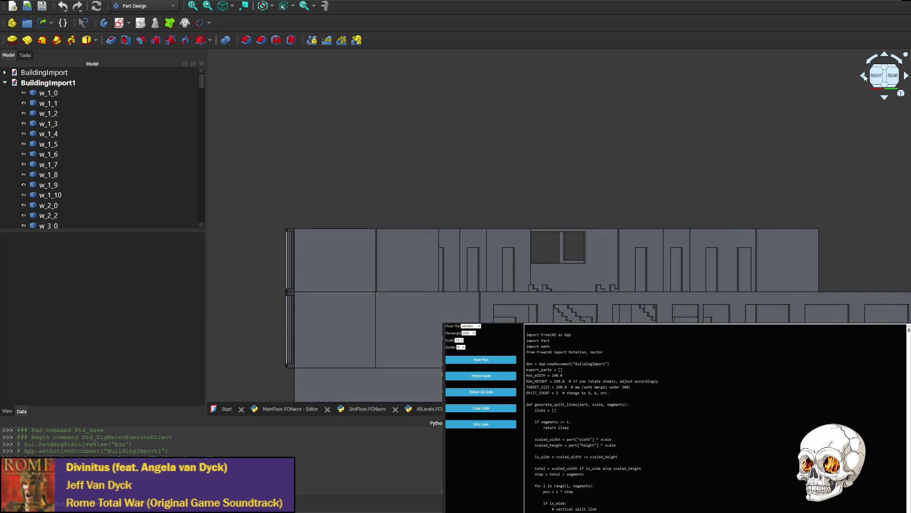
{"action": "left_click", "coordinate": [865, 77]}
{"action": "left_click", "coordinate": [865, 77]}
{"action": "left_click", "coordinate": [865, 77]}
{"action": "left_click", "coordinate": [865, 77]}
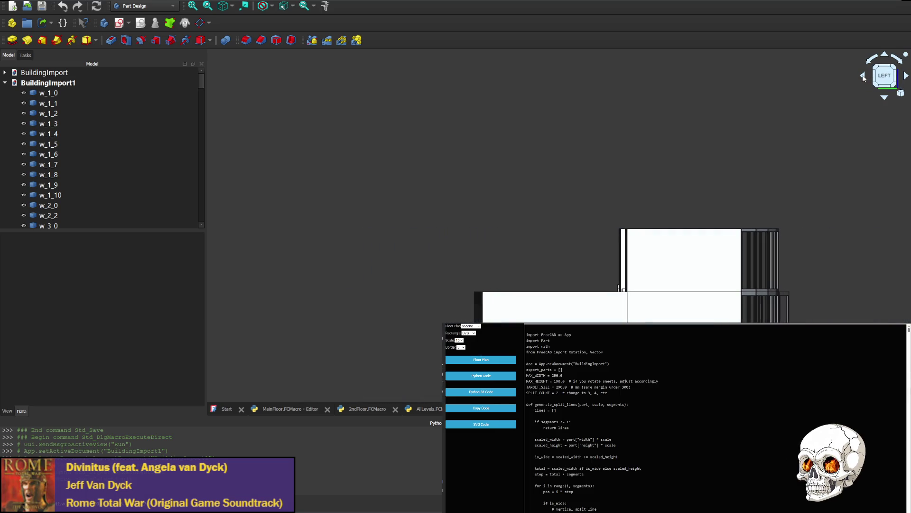
{"action": "left_click", "coordinate": [864, 77]}
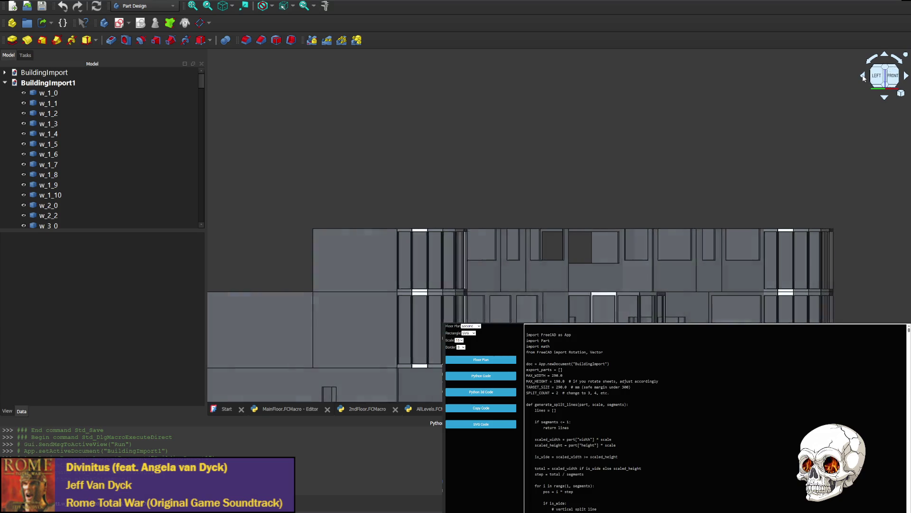
{"action": "left_click", "coordinate": [907, 76]}
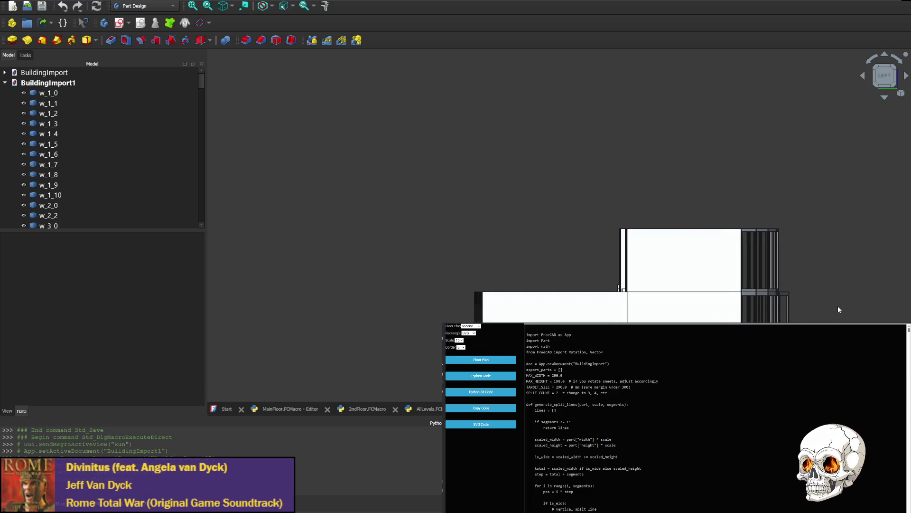
Step: Select wall w_4_7, then rotate through the front and right views to the rear elevation
{"action": "mouse_move", "coordinate": [839, 309]}
{"action": "middle_mouse_down"}
{"action": "mouse_move", "coordinate": [742, 255]}
{"action": "mouse_move", "coordinate": [535, 259]}
{"action": "middle_mouse_up"}
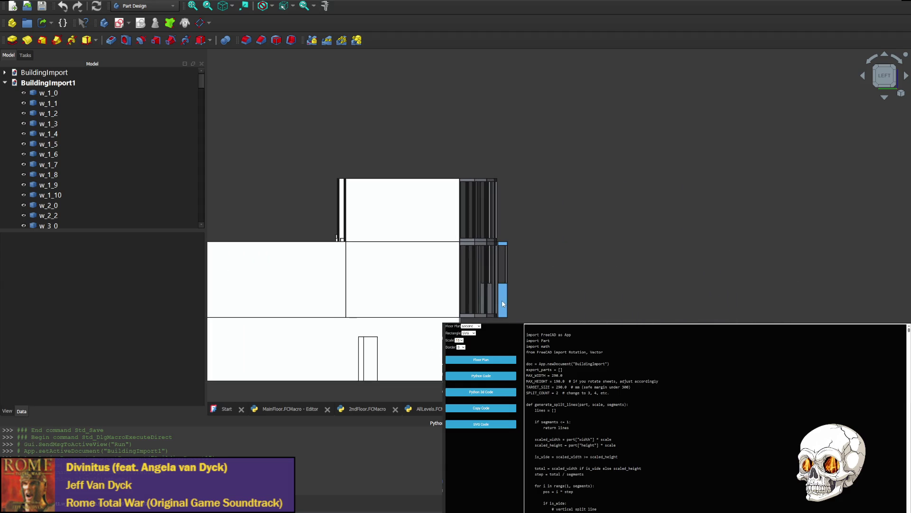
{"action": "left_click", "coordinate": [504, 302]}
{"action": "left_click", "coordinate": [905, 77]}
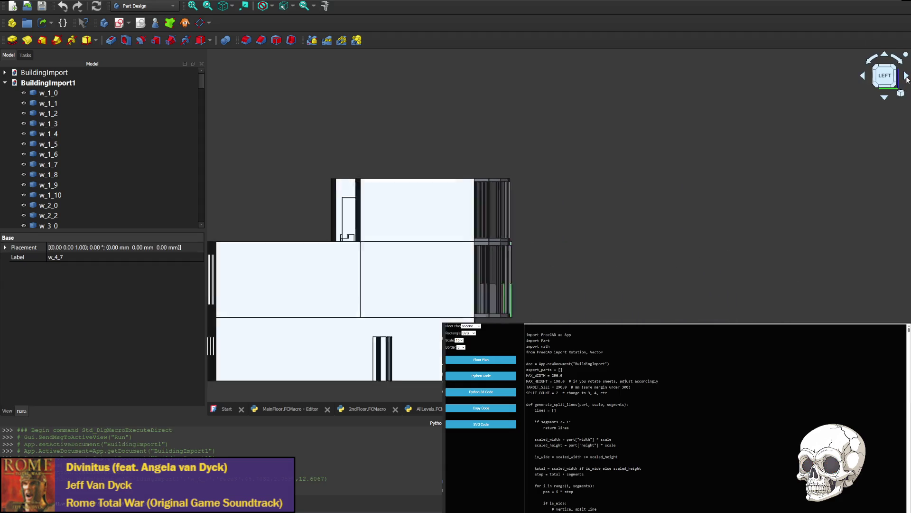
{"action": "left_click", "coordinate": [865, 76]}
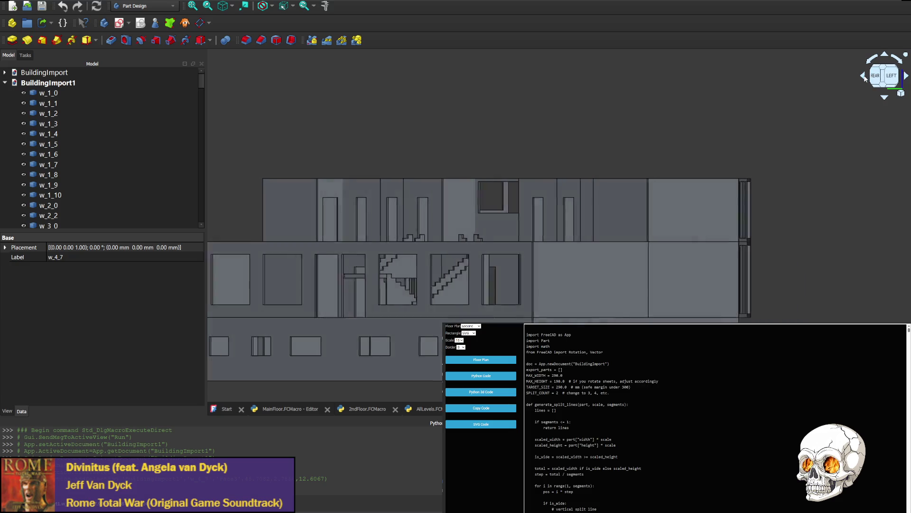
{"action": "left_click", "coordinate": [865, 77]}
{"action": "left_click", "coordinate": [865, 78]}
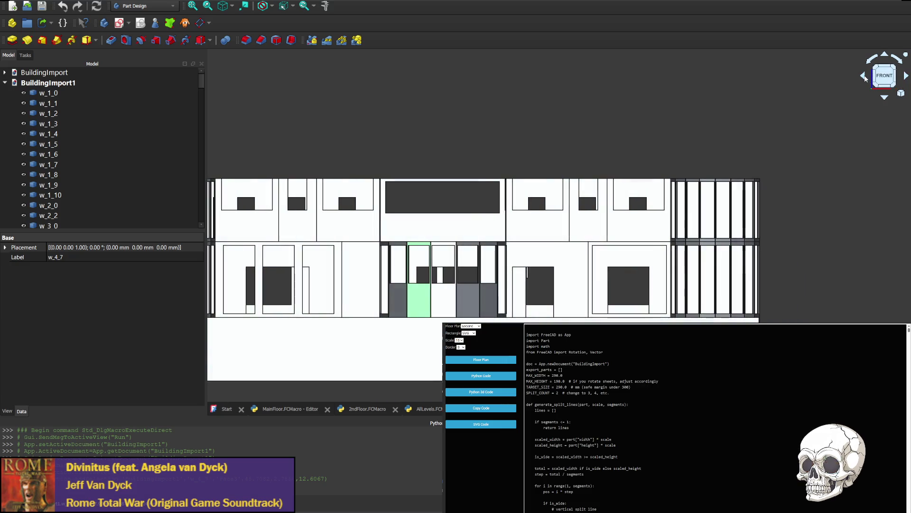
{"action": "left_click", "coordinate": [865, 78]}
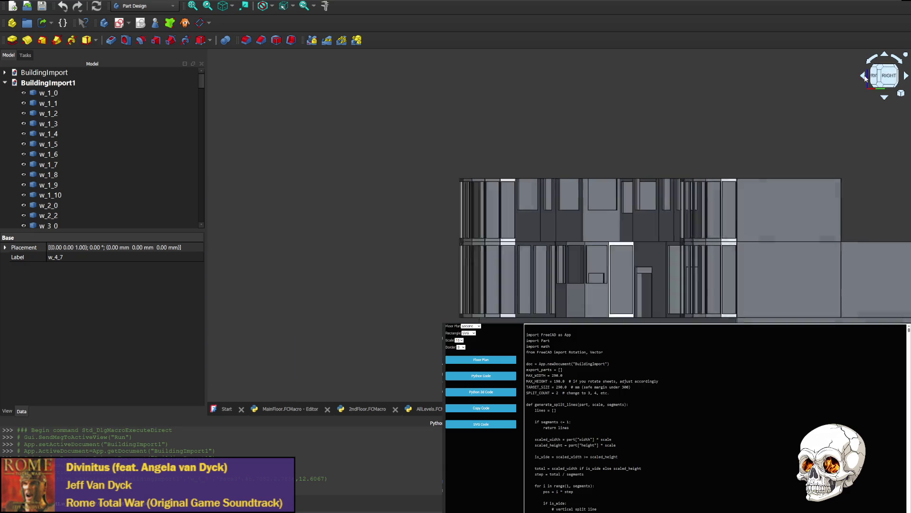
{"action": "left_click", "coordinate": [907, 76]}
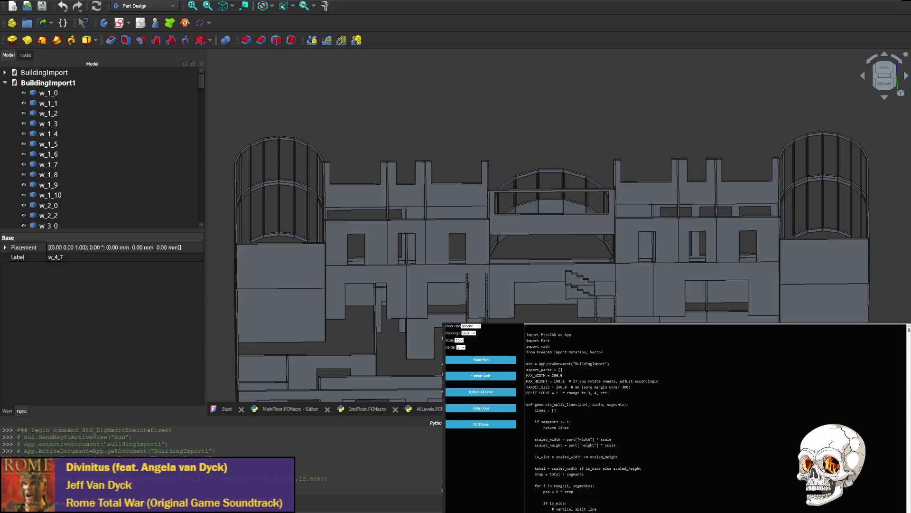